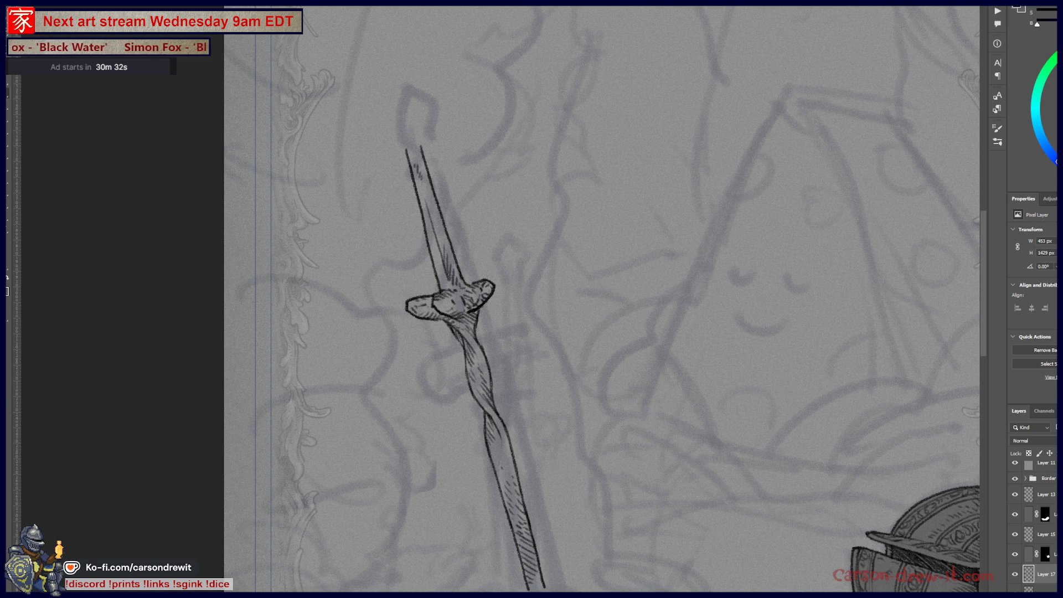
Rule four long straight horizontal guide lines in the blank area beside the sword
left_click_drag(560, 232, 411, 256)
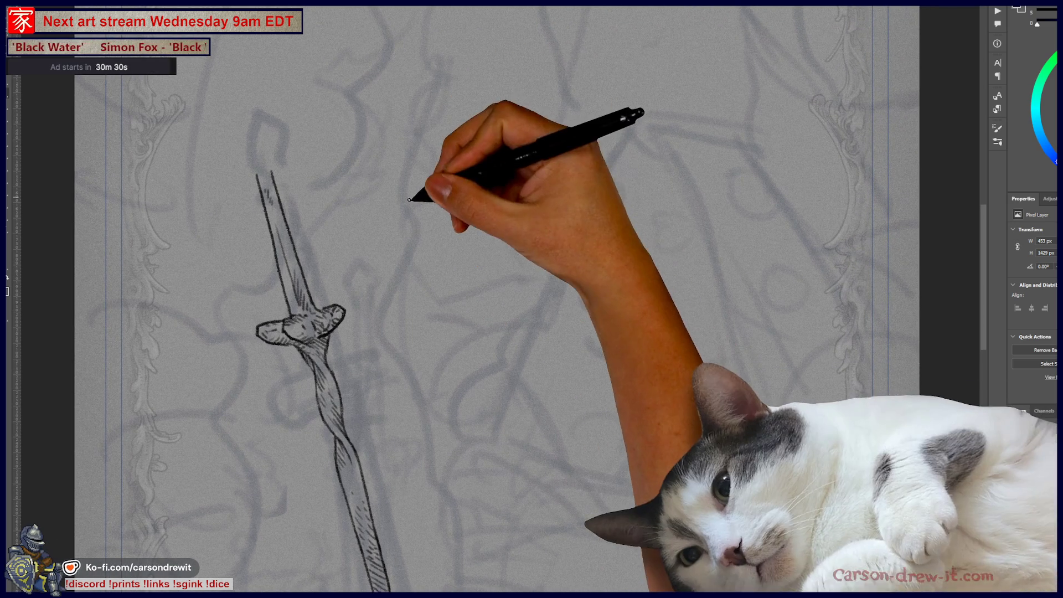
left_click_drag(411, 198, 719, 198)
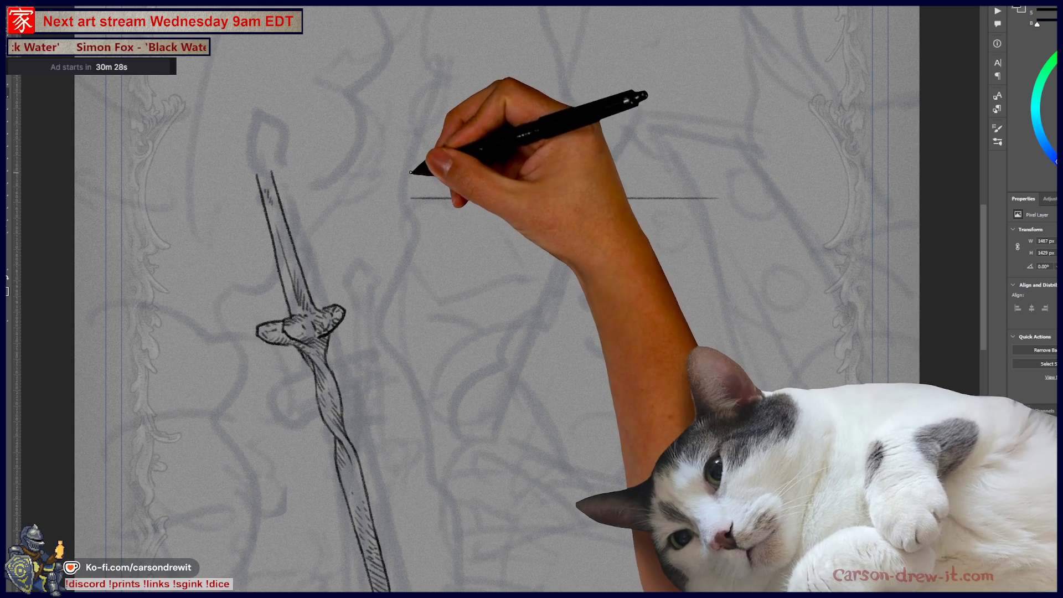
left_click_drag(410, 172, 711, 172)
left_click_drag(412, 148, 708, 147)
left_click_drag(417, 218, 713, 230)
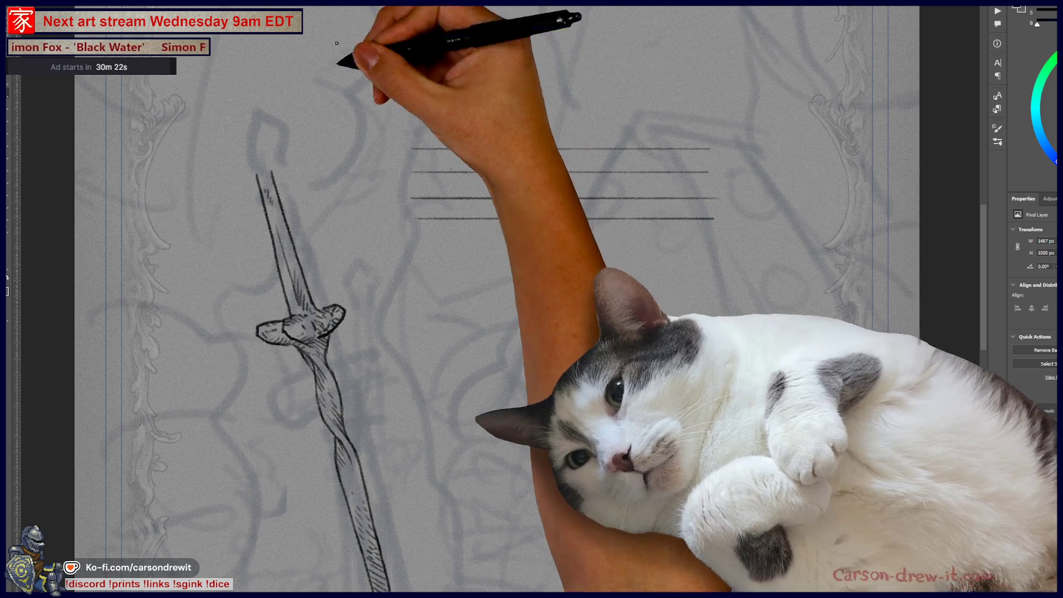
Hand-letter 'writing poop' on the guides, then undo back to 'writ'
mouse_move(435, 173)
left_mouse_down()
mouse_move(462, 174)
mouse_move(468, 187)
mouse_move(481, 177)
left_mouse_up()
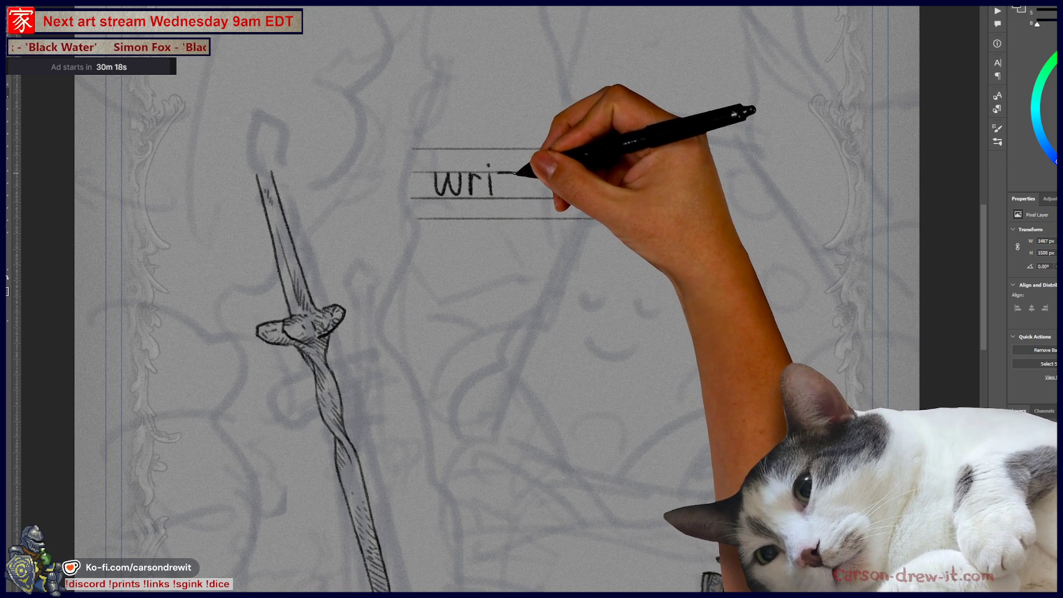
left_click_drag(539, 173, 546, 211)
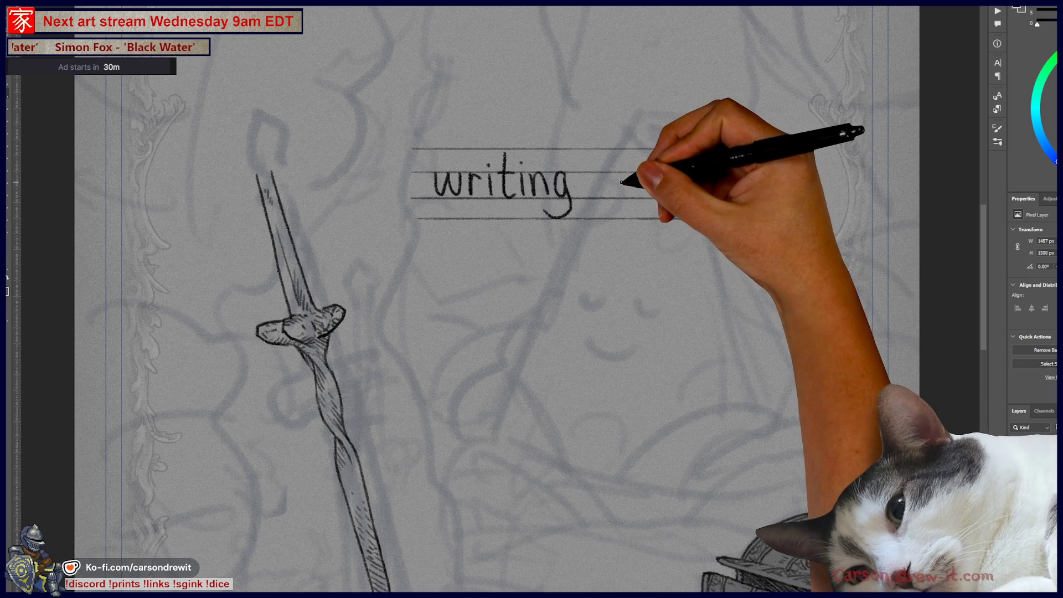
mouse_move(597, 178)
left_mouse_down()
mouse_move(600, 204)
mouse_move(615, 179)
mouse_move(640, 171)
mouse_move(659, 171)
mouse_move(687, 195)
left_mouse_up()
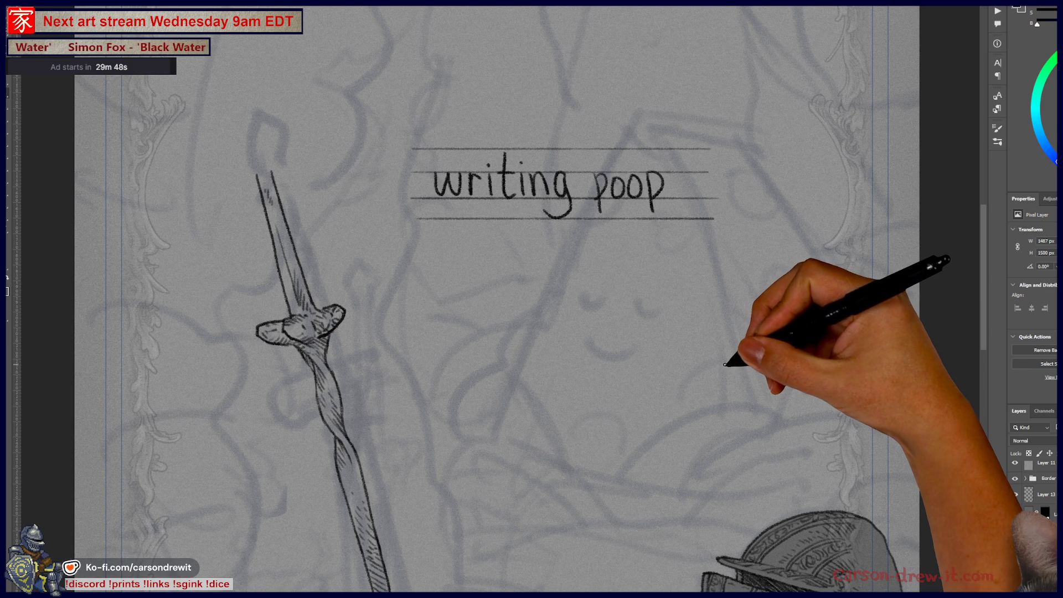
key("ctrl+z")
key("ctrl+z")
key("ctrl+z")
key("ctrl+z")
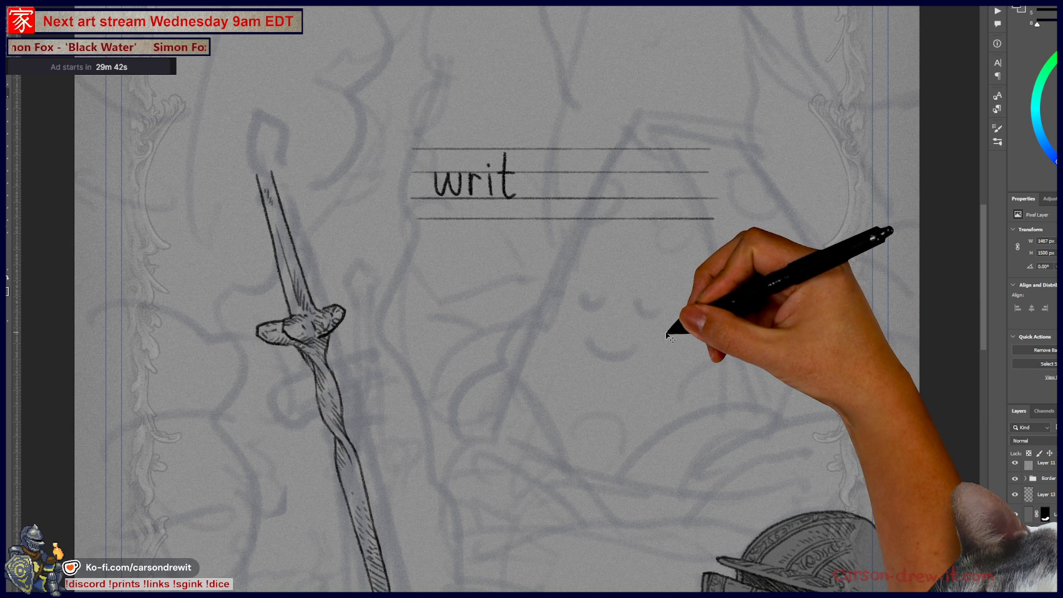
Undo the practice lettering and guide lines, then extend the sword's tip slightly upward
key("ctrl+z")
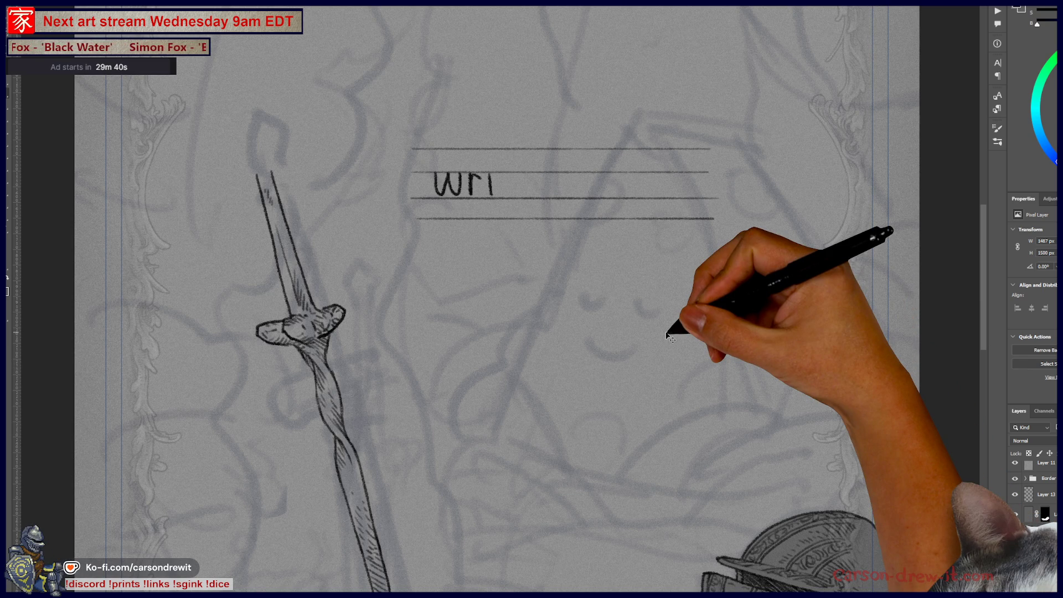
key("ctrl+z")
key("ctrl+z")
key("ctrl+z")
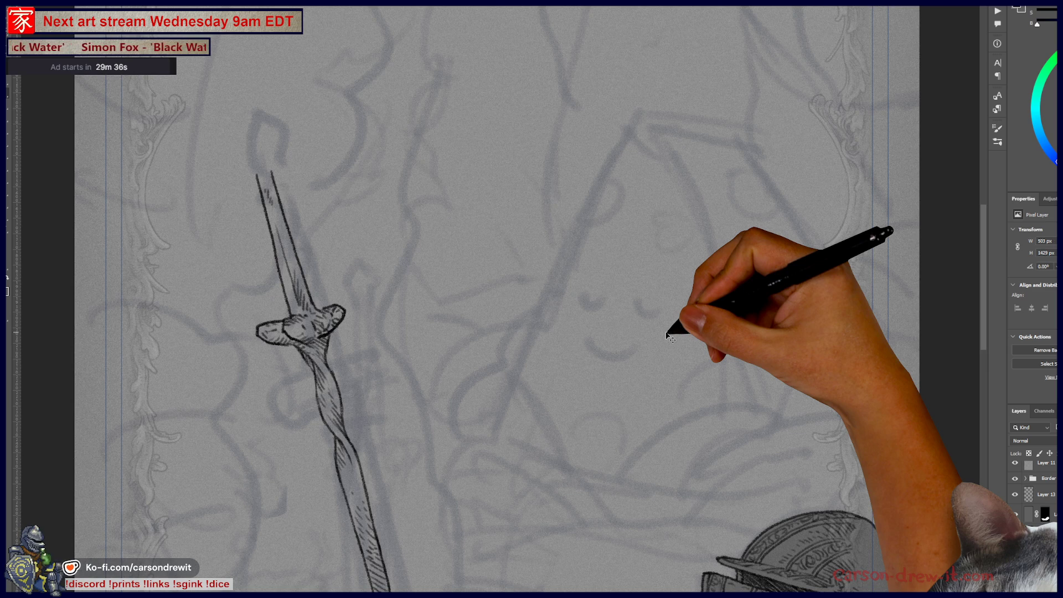
scroll(637, 315, "left", 5)
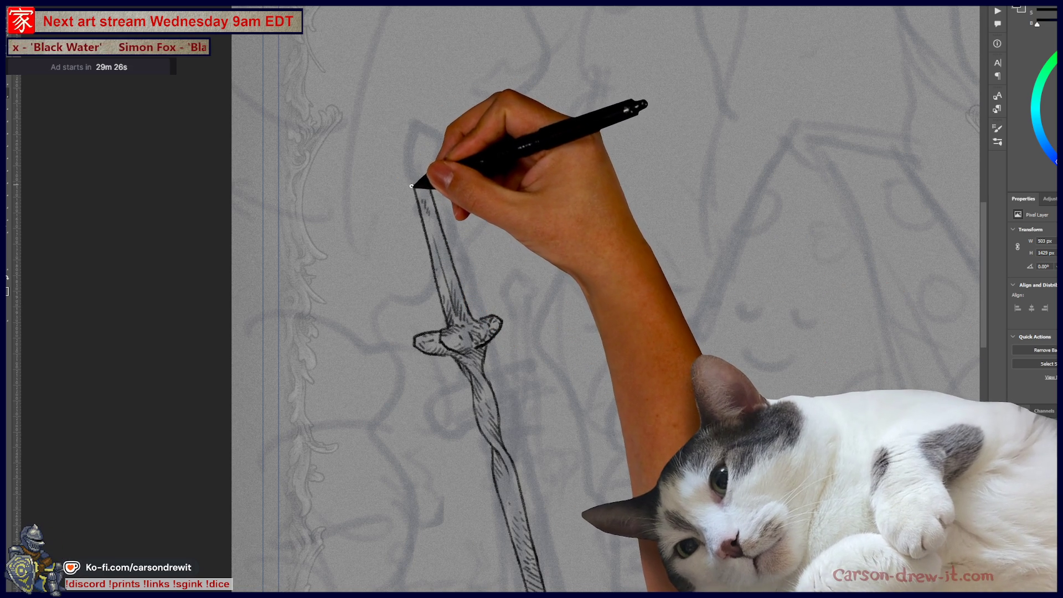
mouse_move(404, 175)
left_mouse_down()
mouse_move(413, 189)
mouse_move(428, 181)
mouse_move(402, 175)
mouse_move(405, 143)
mouse_move(428, 165)
left_mouse_up()
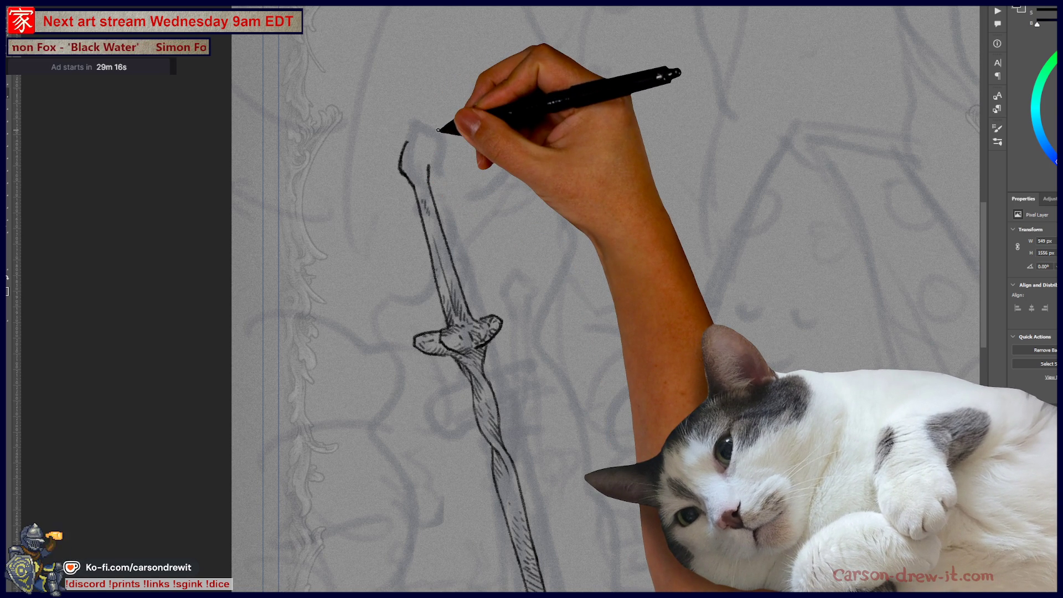
key("ctrl+z")
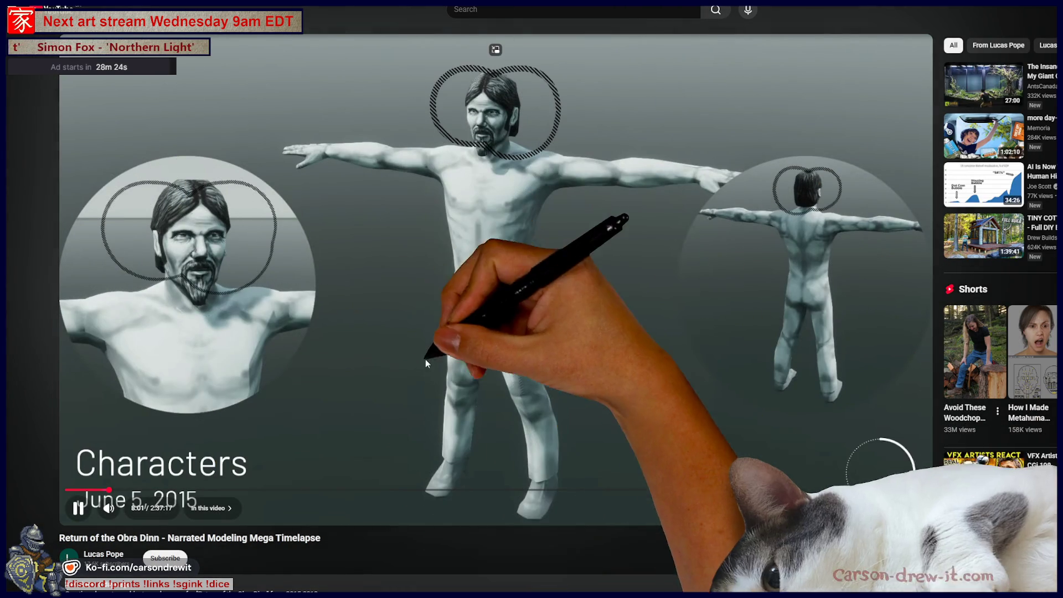
Play the Obra Dinn timelapse and jump between The Ship and Ch 6. Soldiers of the Sea scenes
left_click(351, 275)
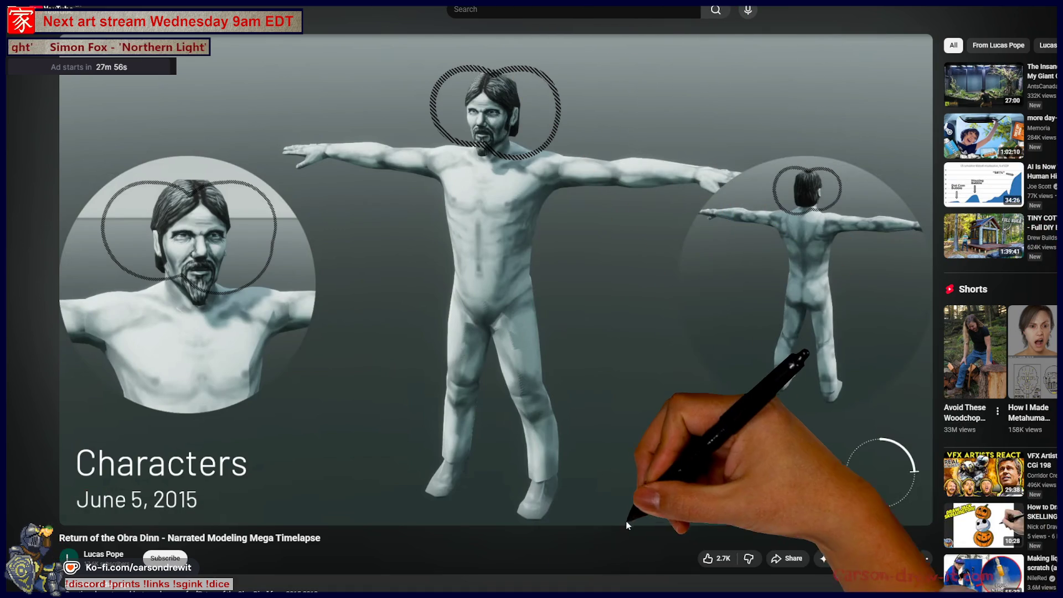
left_click(639, 490)
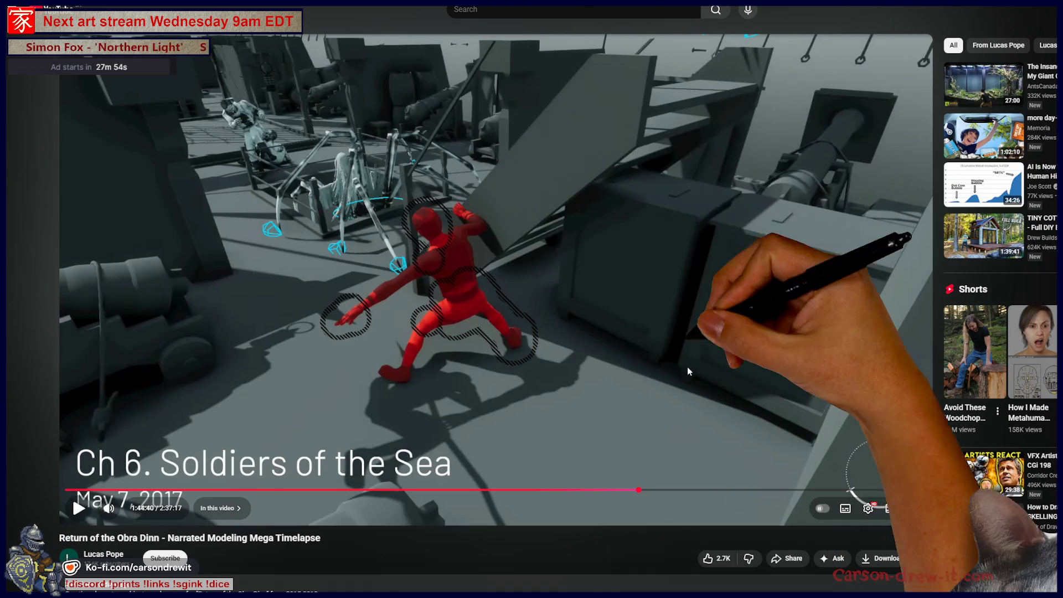
left_click(680, 471)
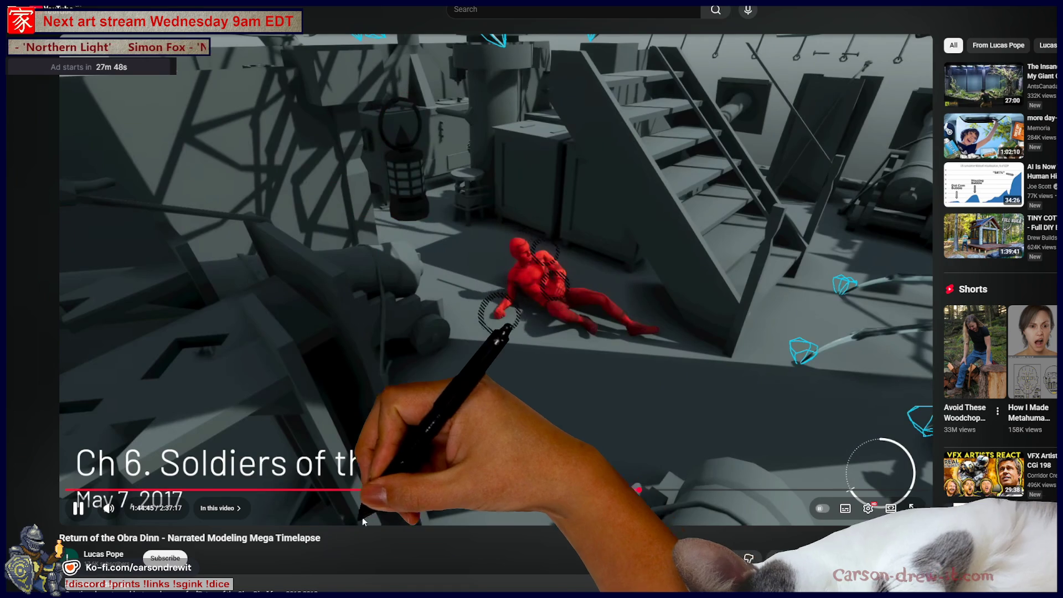
left_click(269, 491)
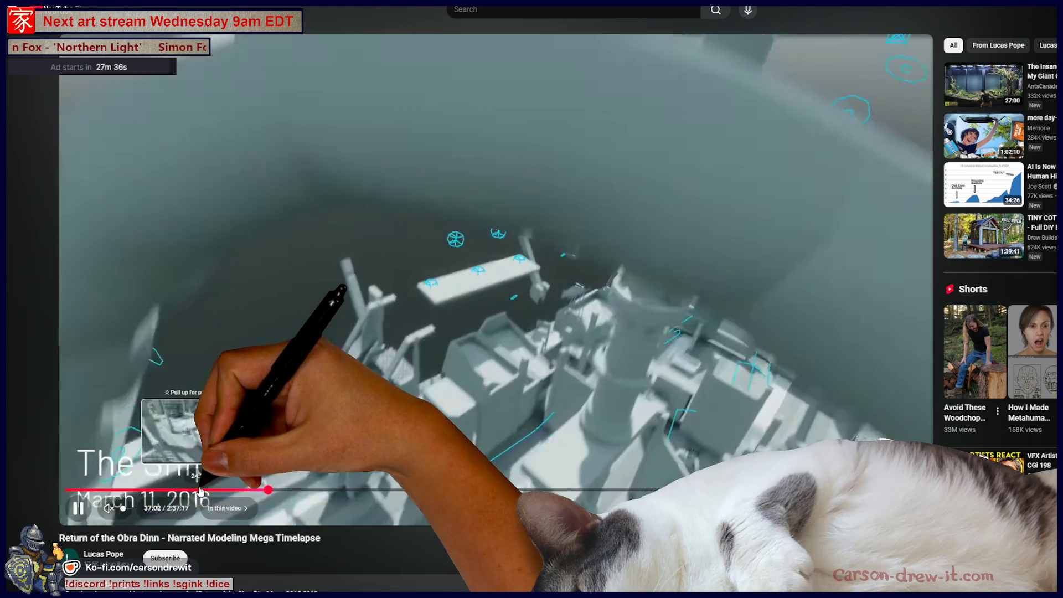
left_click(201, 490)
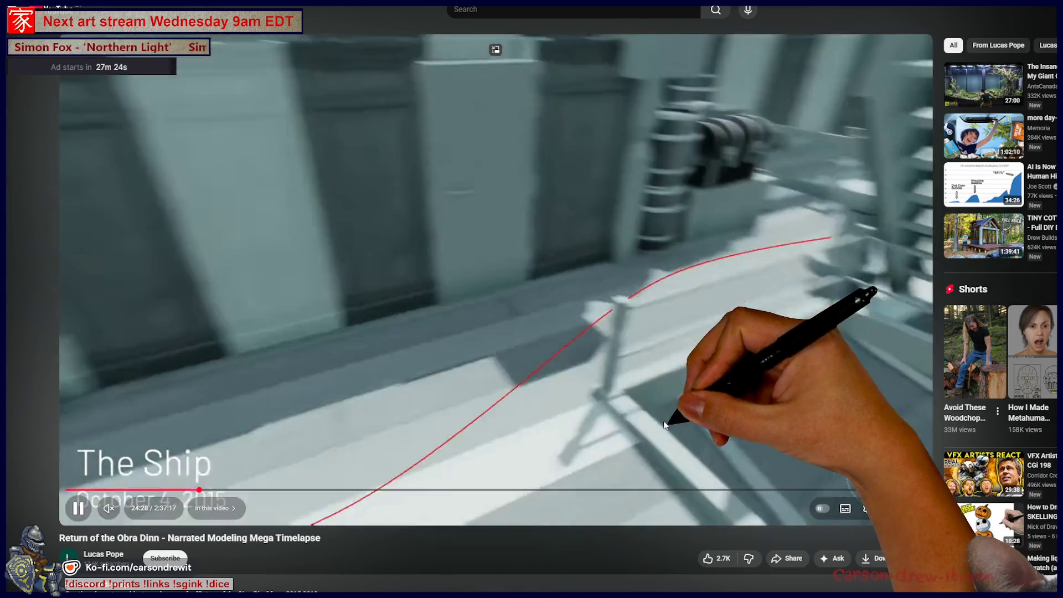
left_click(764, 492)
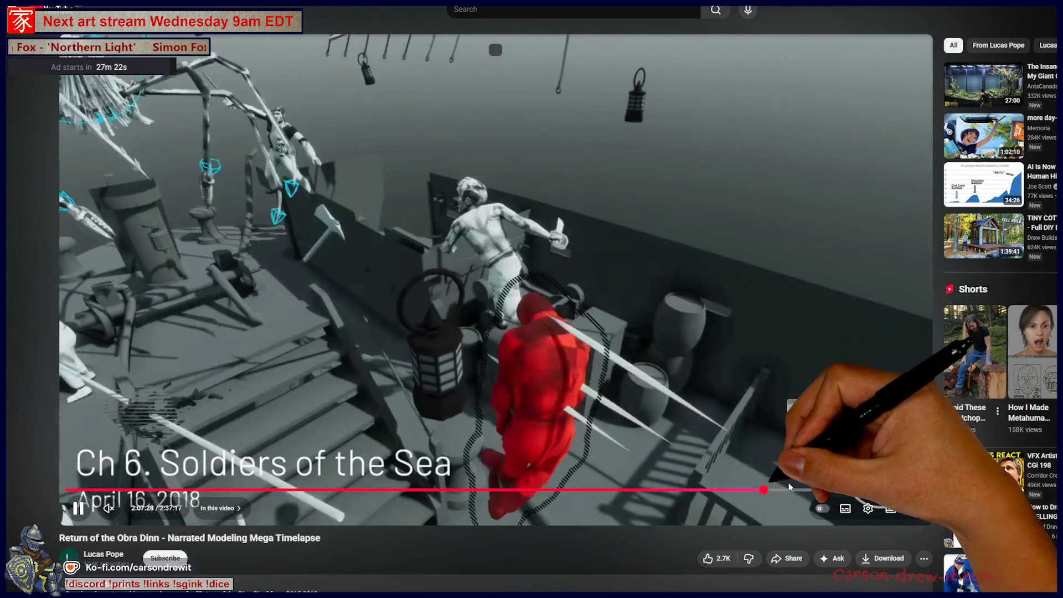
Scrub the timelapse, pause it, and seek to the striped-shirt character models in the Characters chapter
left_click(414, 491)
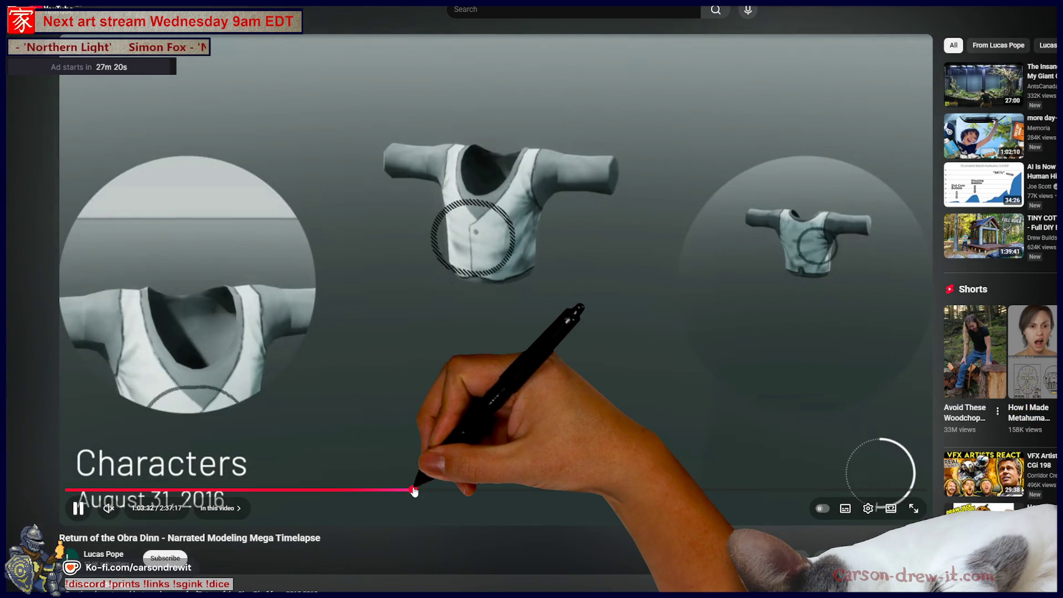
left_click_drag(414, 491, 574, 490)
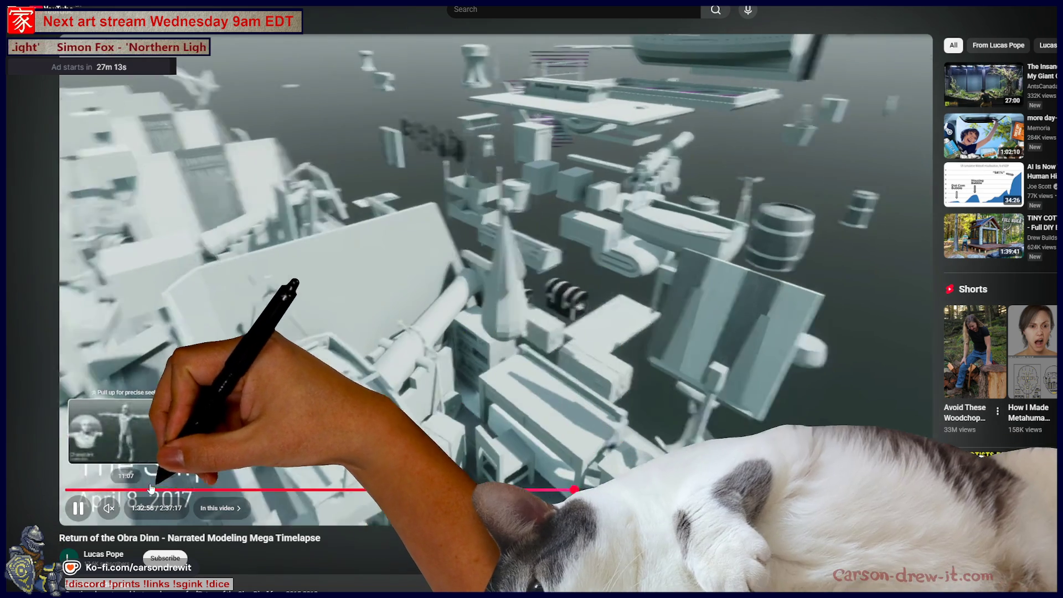
left_click(159, 489)
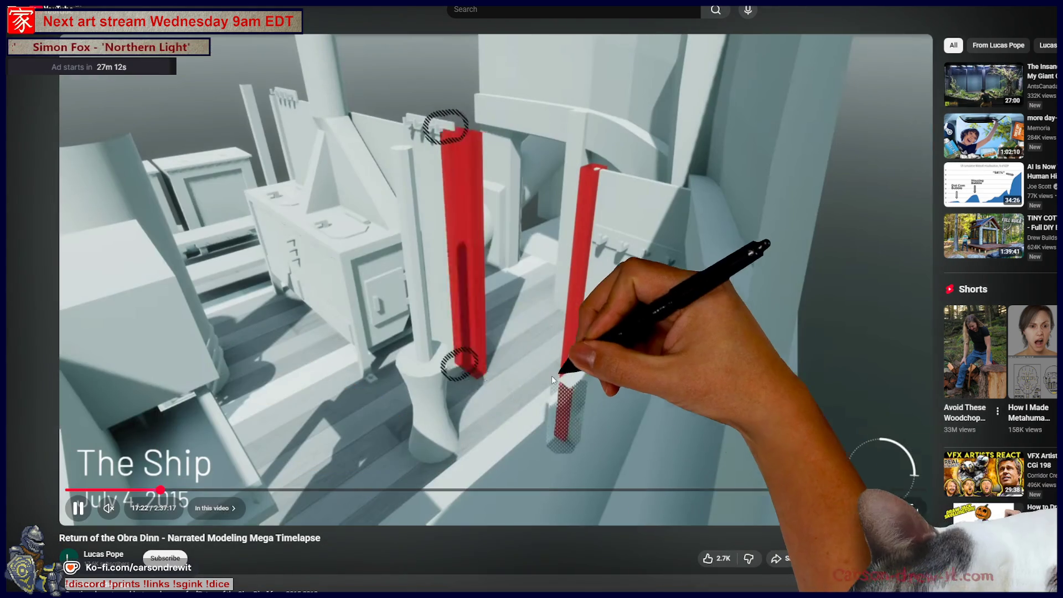
left_click(552, 380)
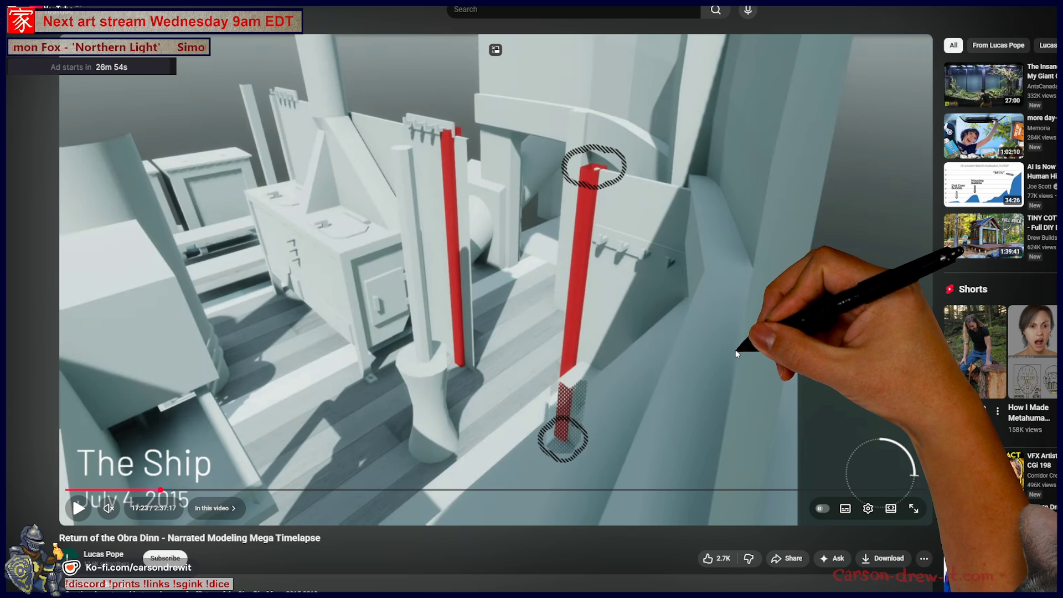
left_click(137, 490)
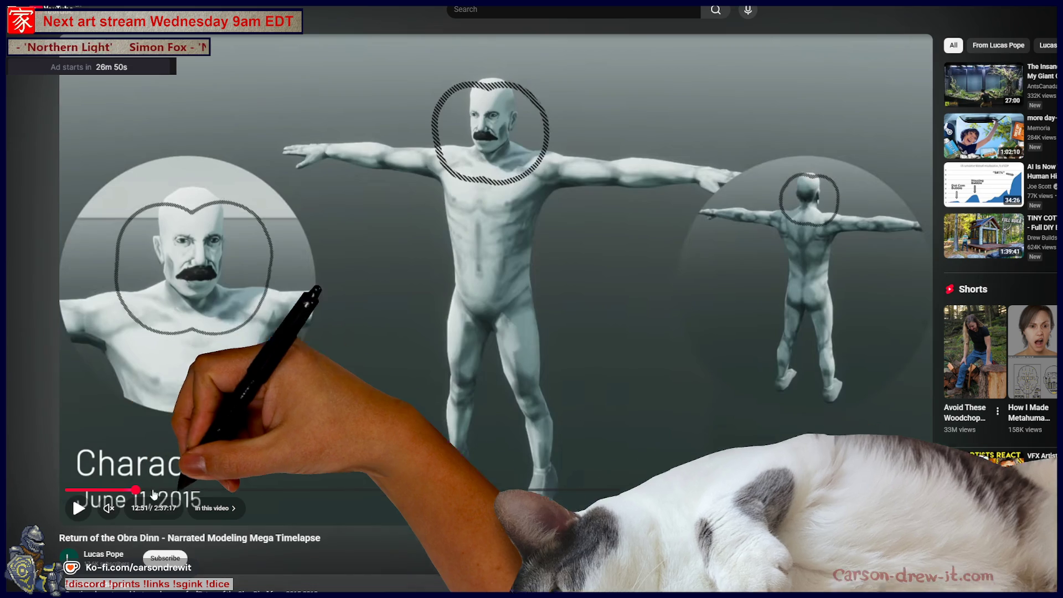
left_click(407, 492)
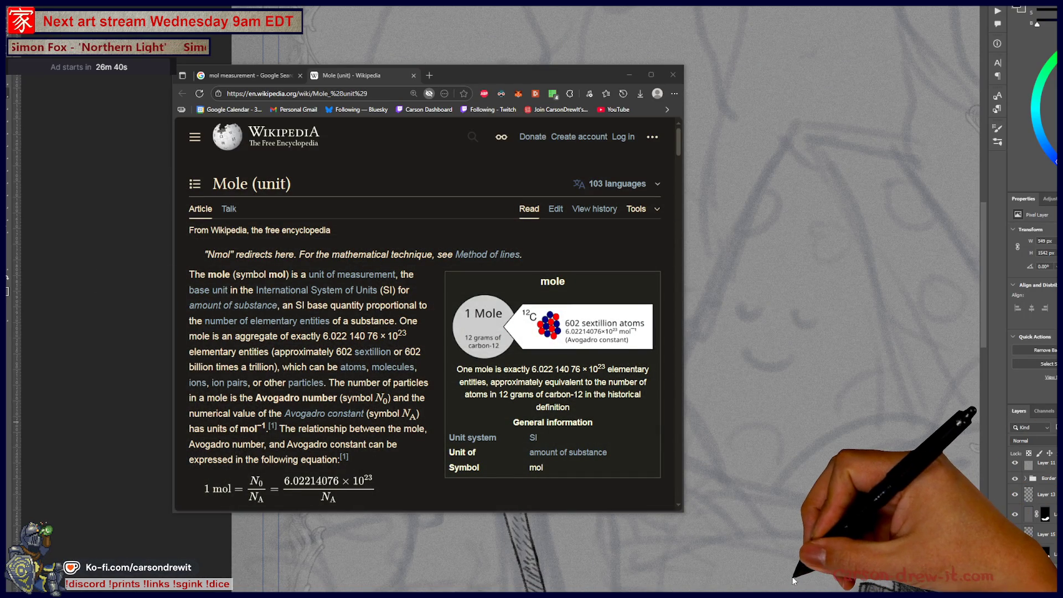
Minimize the Wikipedia 'Mole (unit)' browser window to reveal the Photoshop sword drawing
left_click(766, 561)
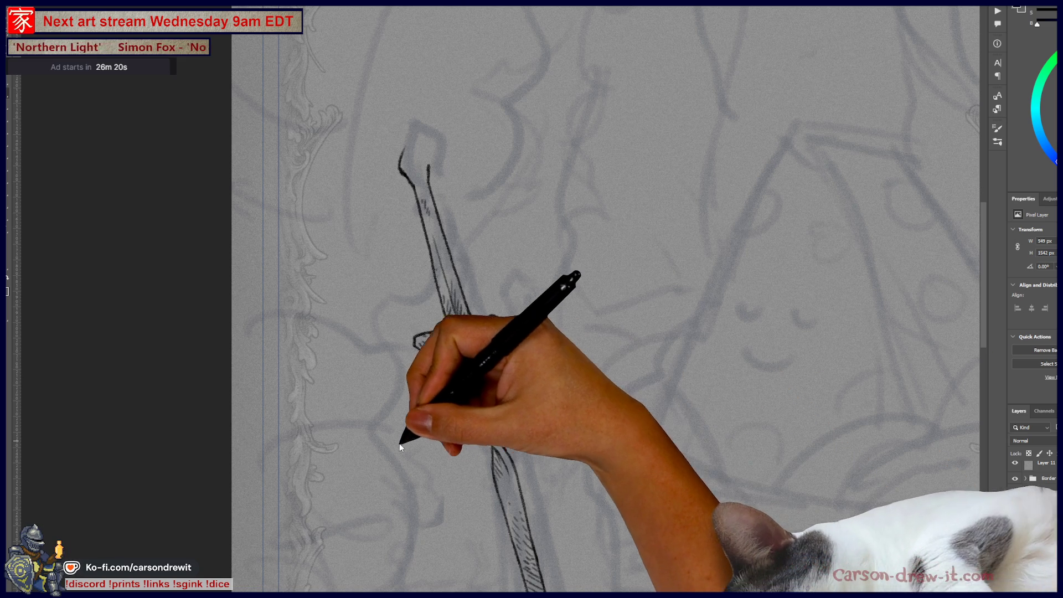
Ink a ring loop atop the sword handle with a round inner hole, discarding a missed cap stroke
scroll(416, 144, "up", 2)
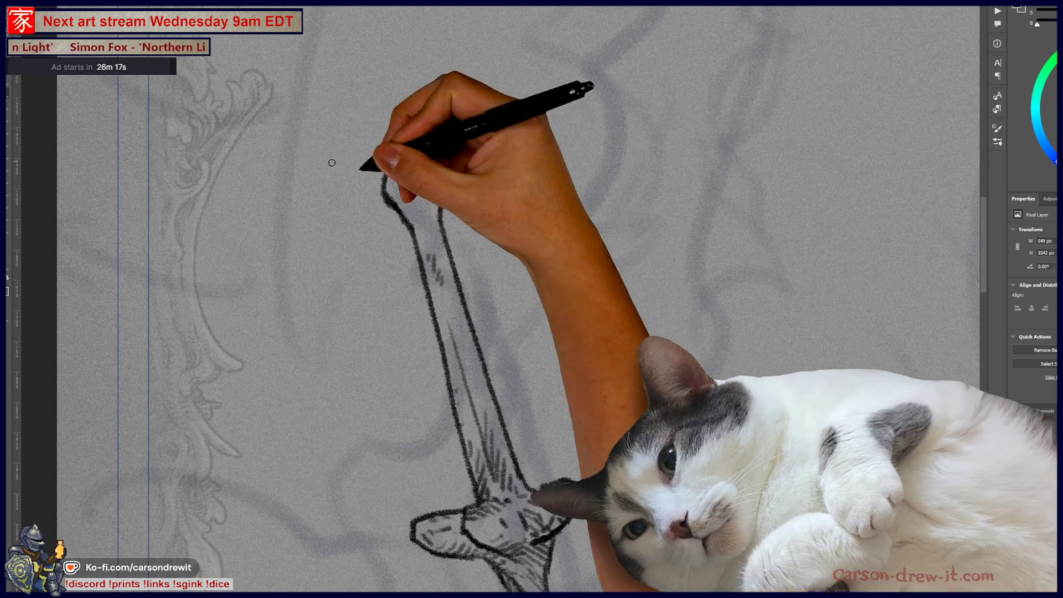
mouse_move(389, 161)
left_mouse_down()
mouse_move(405, 151)
mouse_move(434, 161)
left_mouse_up()
key("ctrl+z")
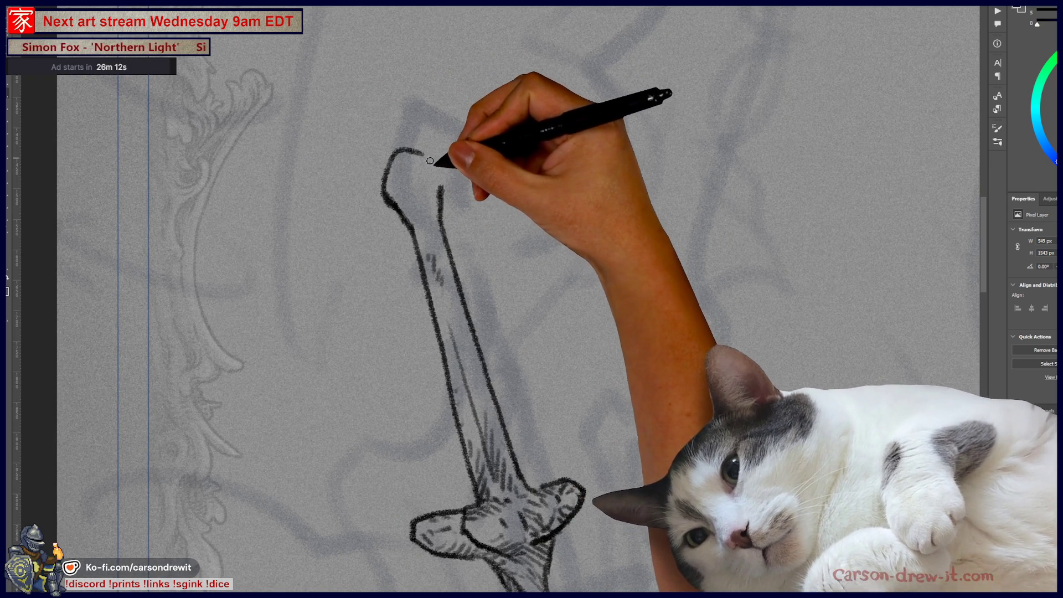
left_click_drag(406, 197, 429, 173)
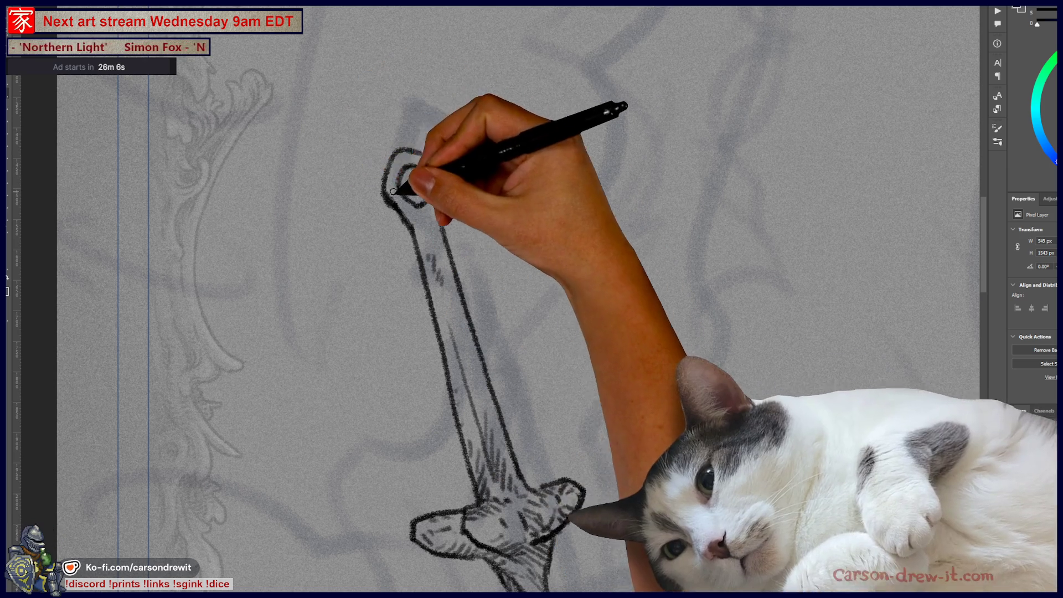
left_click_drag(404, 184, 415, 206)
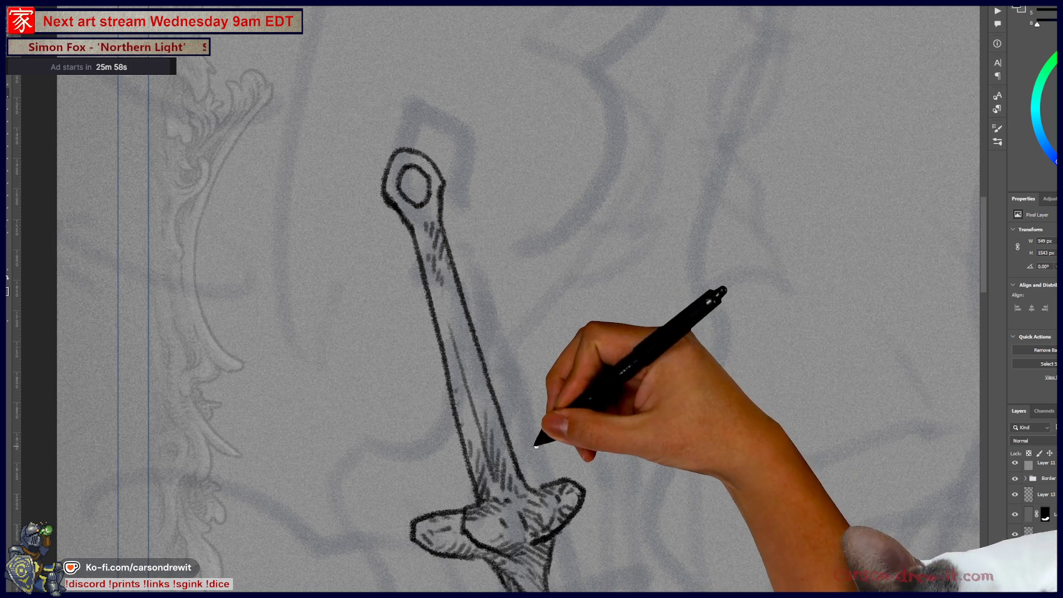
left_click_drag(542, 443, 476, 269)
scroll(490, 252, "down", 5)
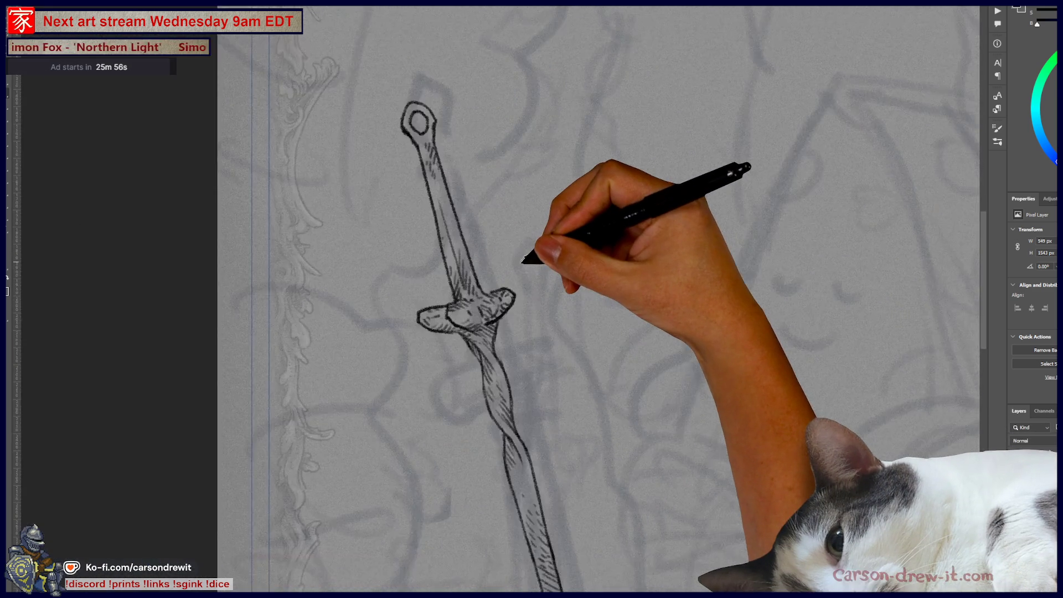
Ink short ground lines on both sides of the sword's base
scroll(605, 393, "up", 1)
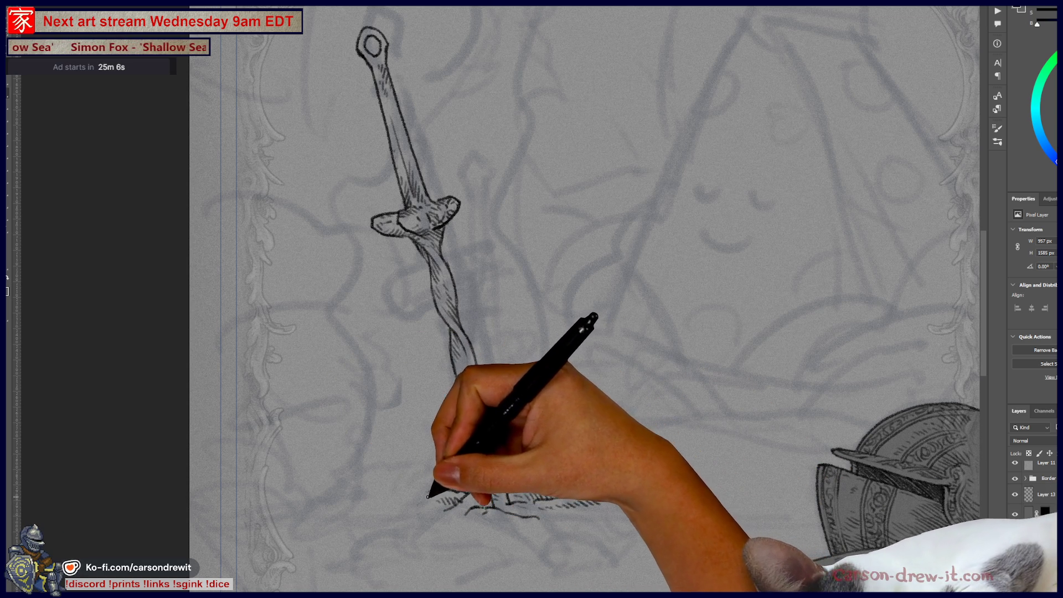
left_click_drag(435, 491, 382, 518)
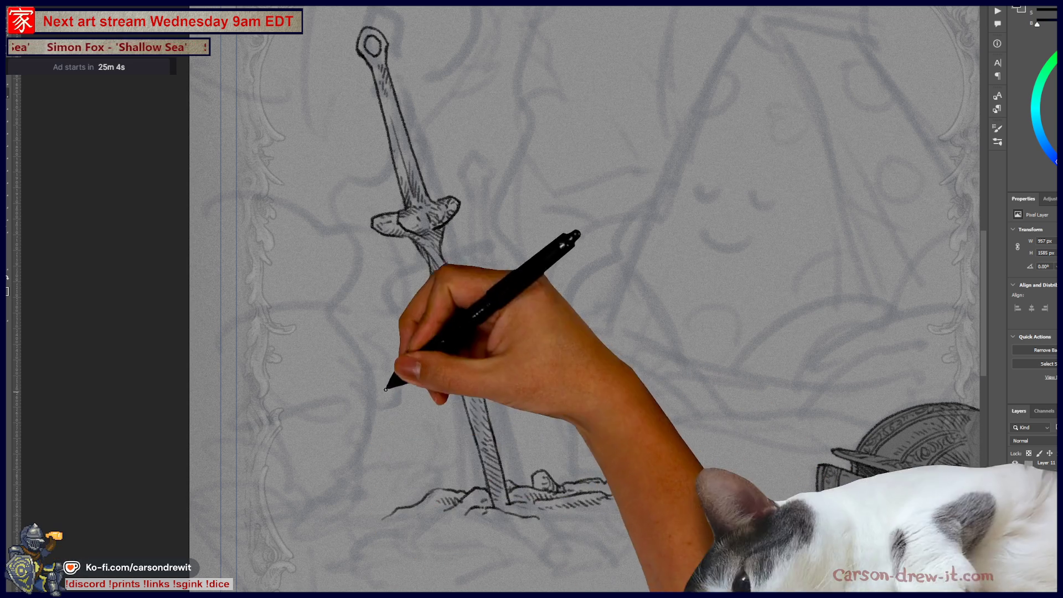
left_click_drag(652, 477, 576, 481)
left_click_drag(630, 491, 586, 499)
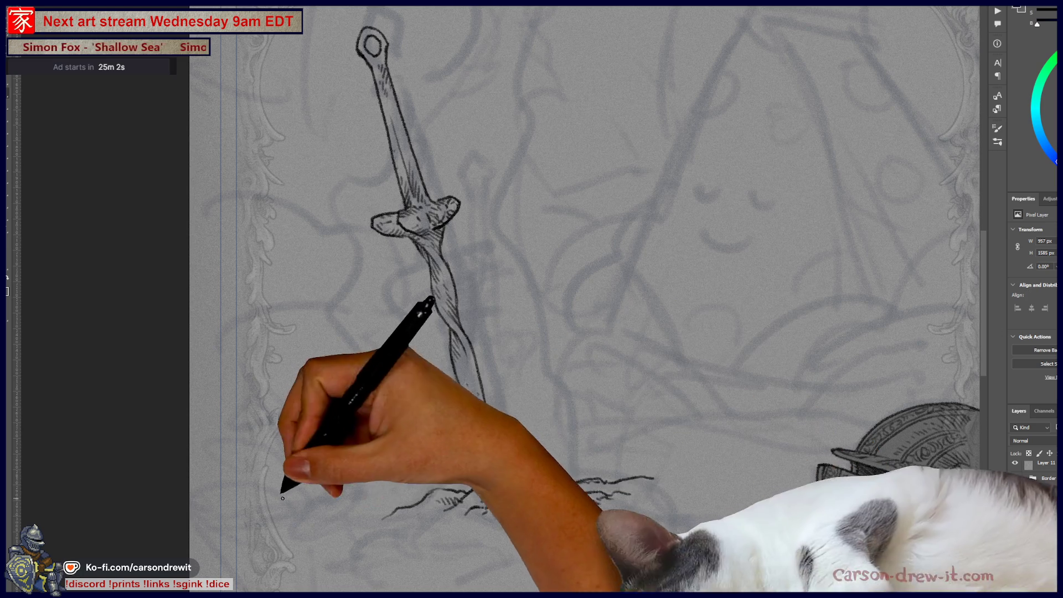
left_click_drag(282, 498, 474, 517)
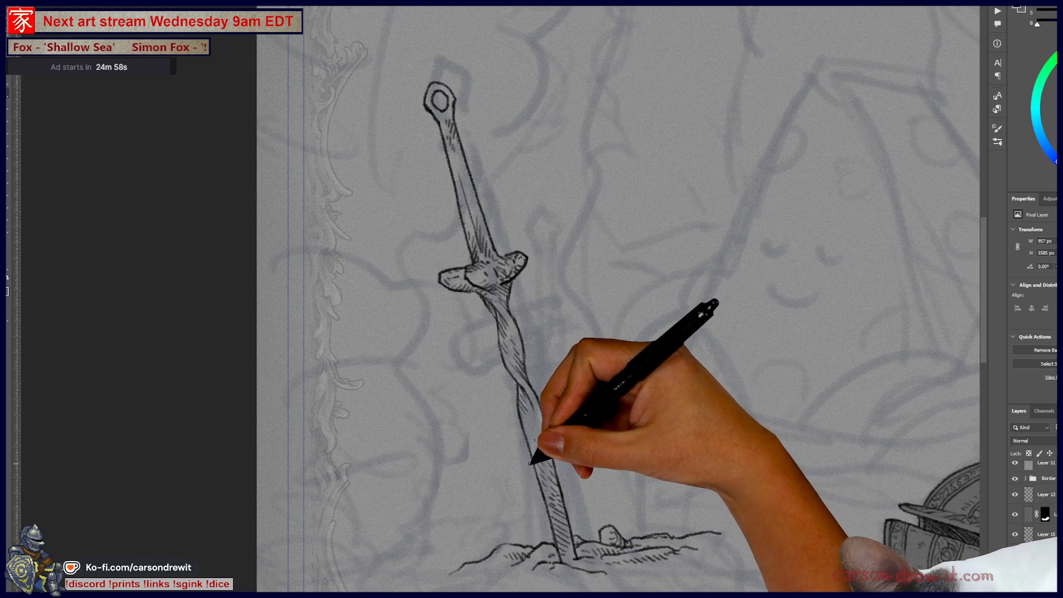
left_click_drag(553, 487, 560, 431)
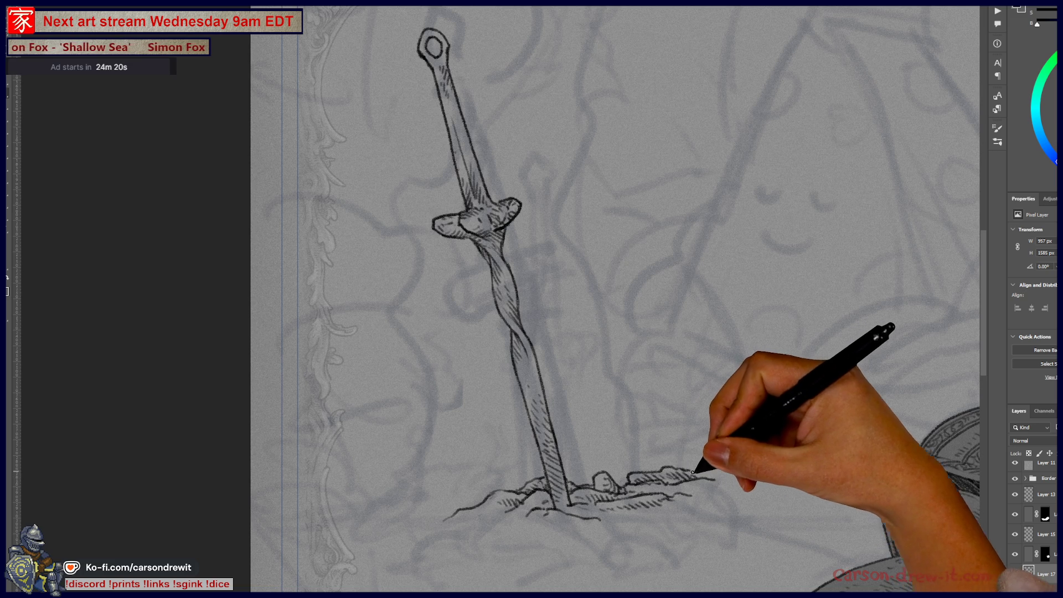
Add ground strokes, a small rock right of the base, and hatching and grass around it
mouse_move(517, 510)
left_mouse_down()
mouse_move(487, 506)
mouse_move(550, 517)
mouse_move(479, 543)
mouse_move(498, 510)
mouse_move(526, 526)
mouse_move(514, 547)
mouse_move(534, 506)
mouse_move(548, 544)
left_mouse_up()
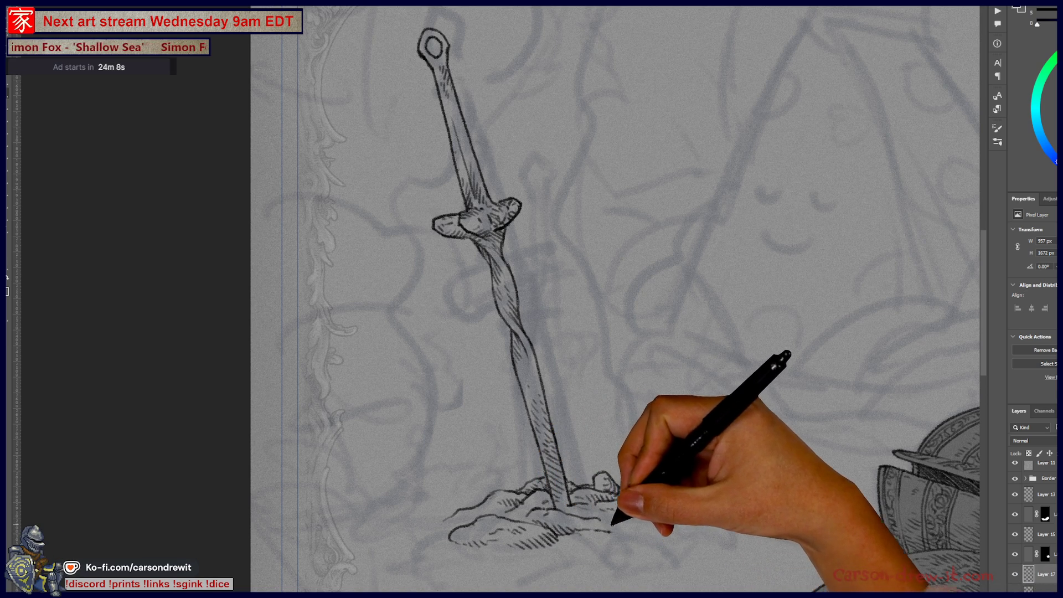
left_click_drag(629, 483, 652, 476)
left_click_drag(614, 507, 642, 505)
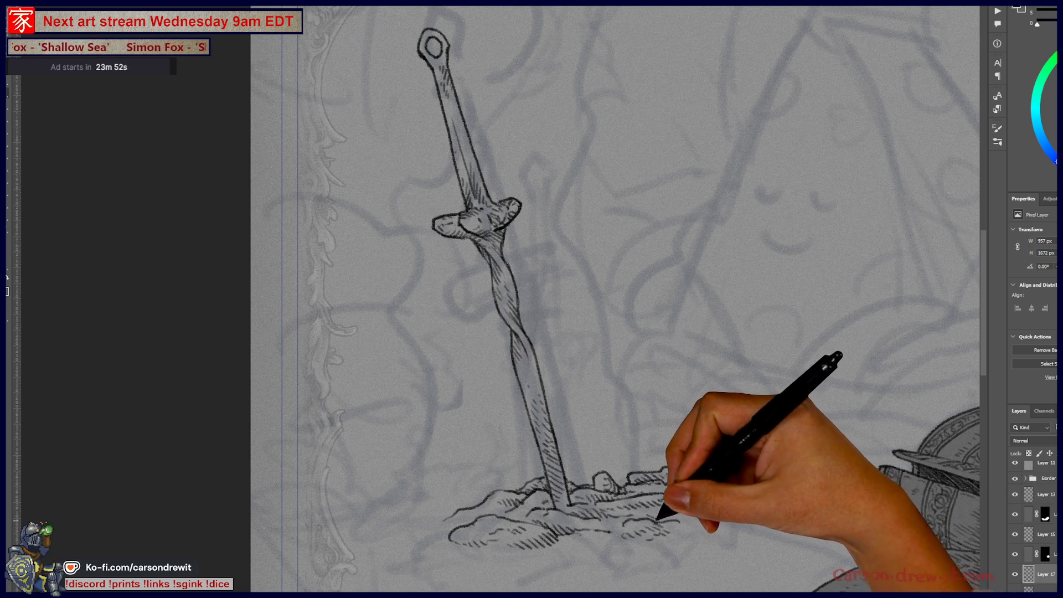
mouse_move(666, 500)
left_mouse_down()
mouse_move(582, 424)
mouse_move(497, 398)
left_mouse_up()
mouse_move(420, 398)
left_mouse_down()
mouse_move(521, 437)
mouse_move(537, 465)
left_mouse_up()
mouse_move(410, 472)
left_mouse_down()
mouse_move(451, 463)
mouse_move(423, 472)
mouse_move(446, 479)
mouse_move(415, 469)
mouse_move(372, 482)
mouse_move(388, 488)
left_mouse_up()
mouse_move(347, 426)
left_mouse_down()
mouse_move(423, 425)
mouse_move(376, 494)
mouse_move(402, 460)
left_mouse_up()
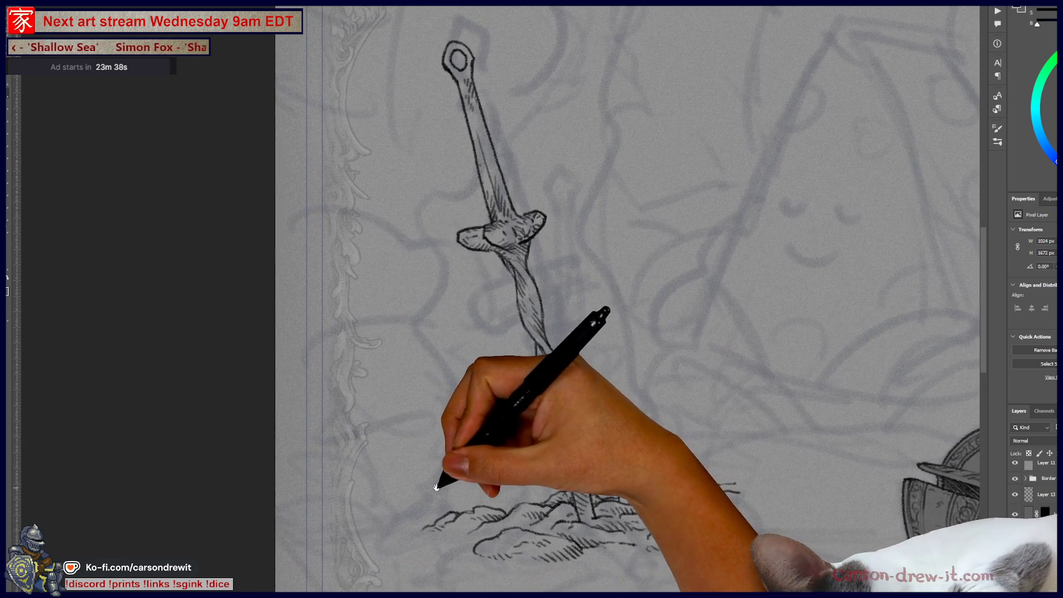
Hatch the mound beneath the sword, discarding a stray long curved stroke
left_click_drag(339, 414, 455, 477)
key("ctrl+z")
mouse_move(296, 427)
left_mouse_down()
mouse_move(416, 451)
mouse_move(309, 273)
left_mouse_up()
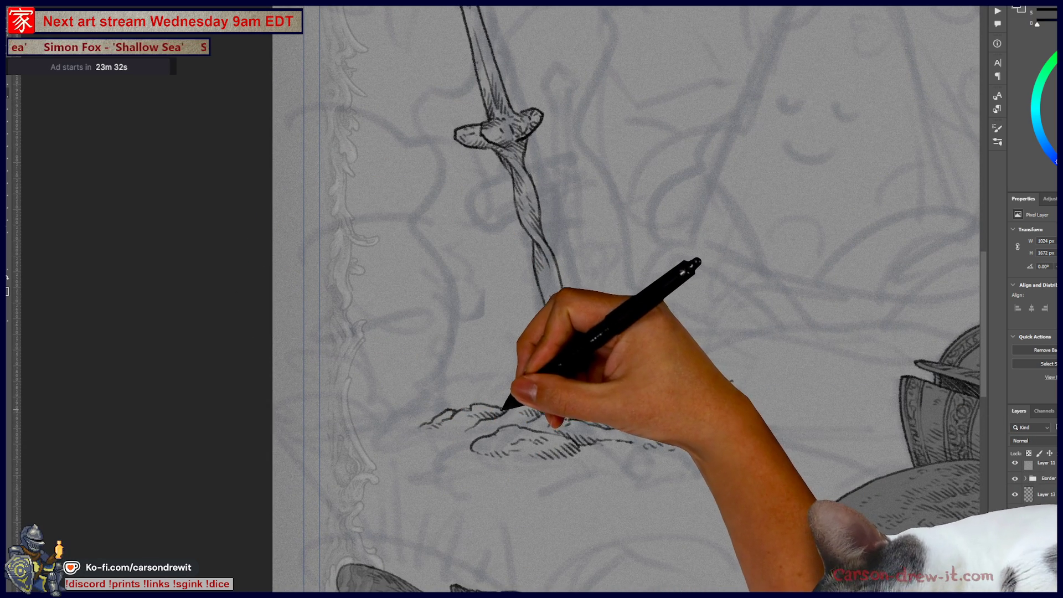
mouse_move(421, 427)
left_mouse_down()
mouse_move(415, 432)
mouse_move(456, 431)
left_mouse_up()
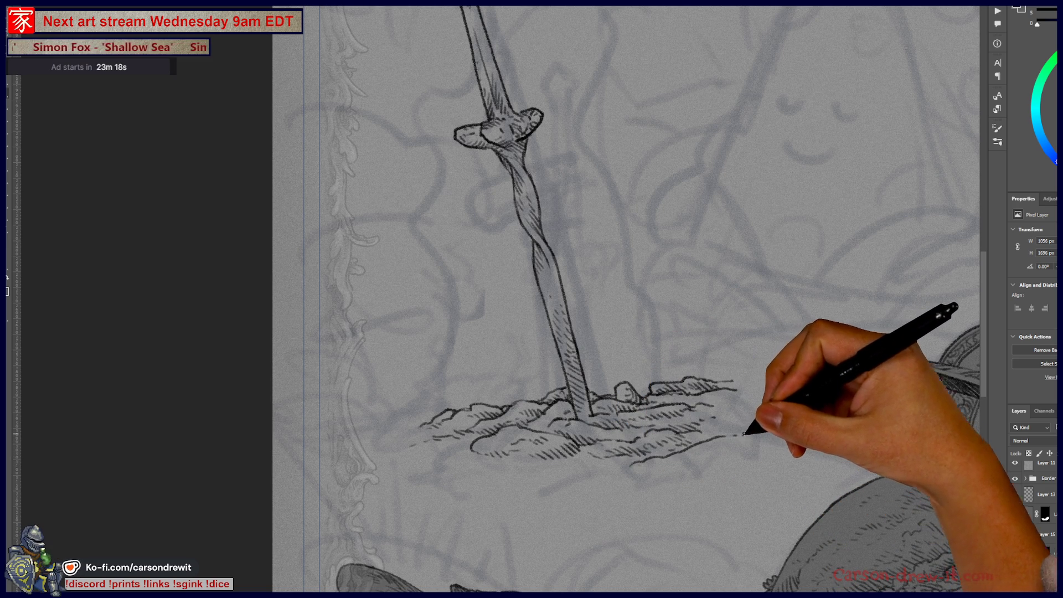
Extend the mound's outline further to the right toward the helmet
left_click_drag(775, 434, 638, 479)
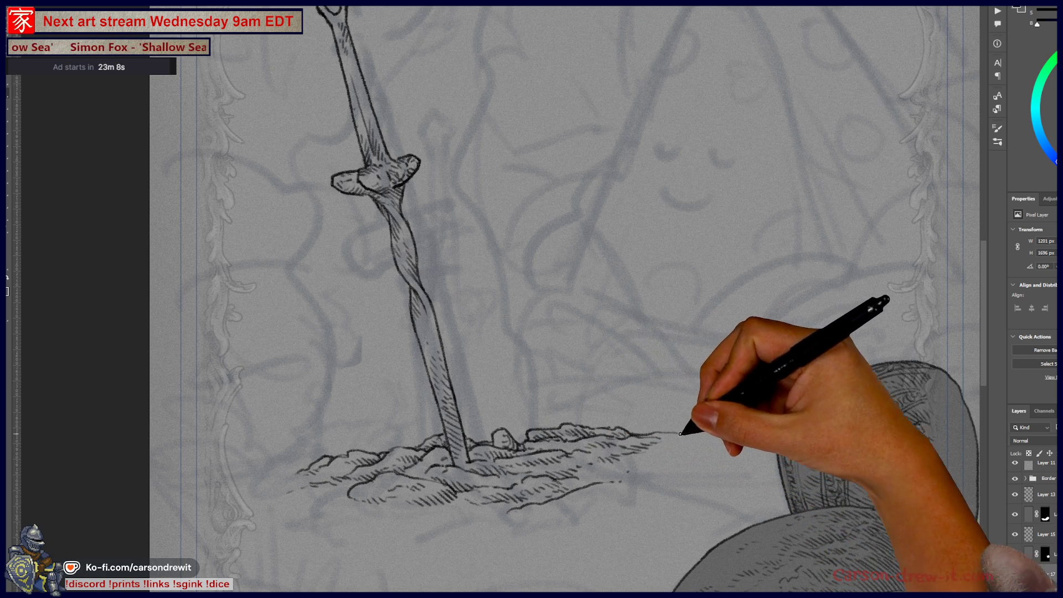
left_click_drag(709, 433, 710, 432)
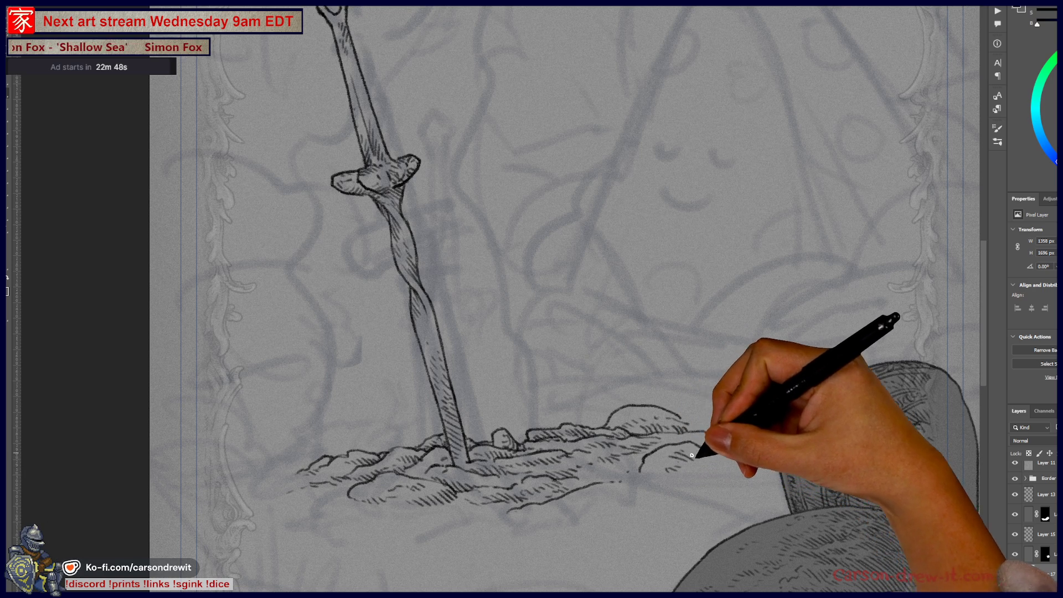
left_click_drag(711, 451, 740, 434)
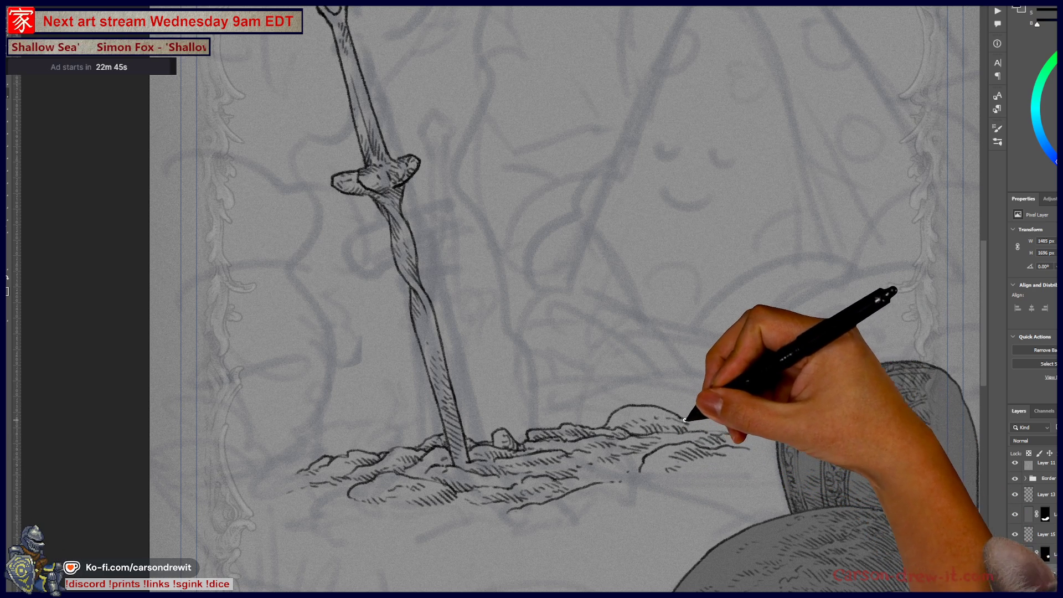
left_click_drag(731, 426, 767, 424)
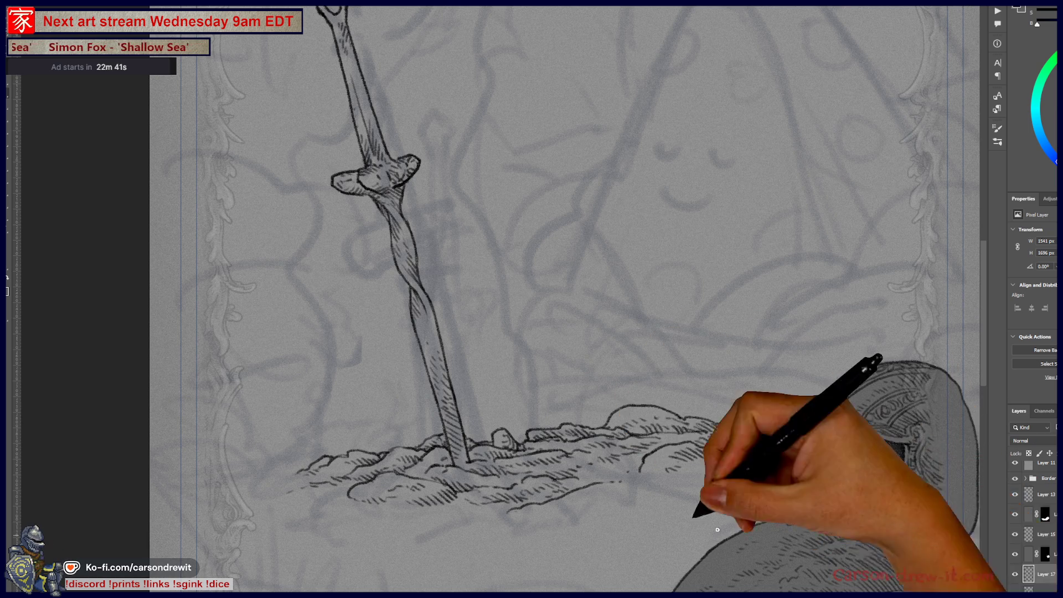
left_click_drag(360, 484, 561, 469)
left_click_drag(394, 457, 452, 431)
Remove stray edge strokes, then outline and hatch a boulder on the mound's right side
key("ctrl+z")
key("ctrl+z")
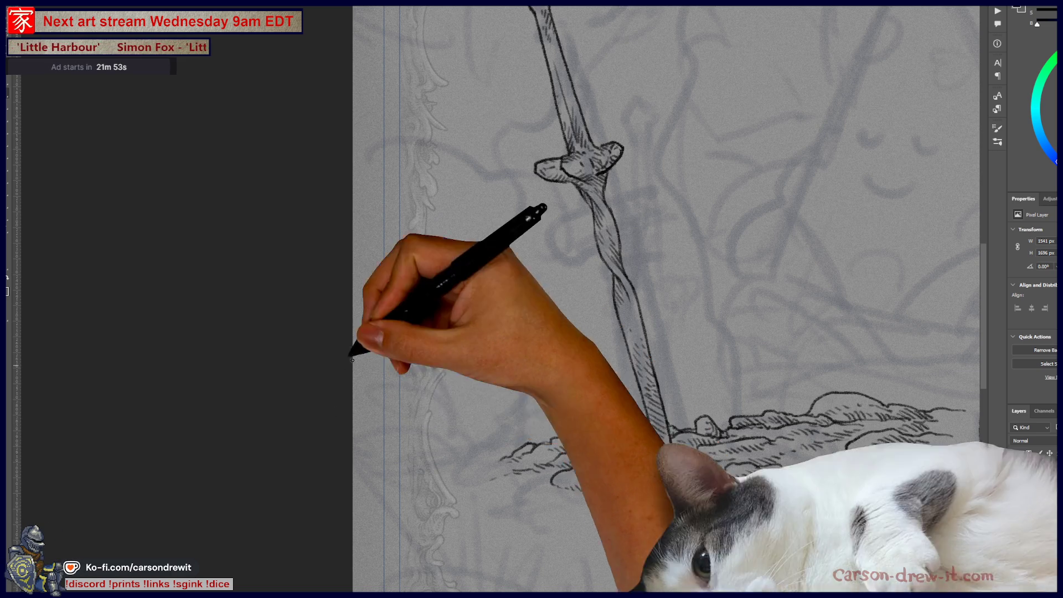
left_click_drag(697, 470, 498, 415)
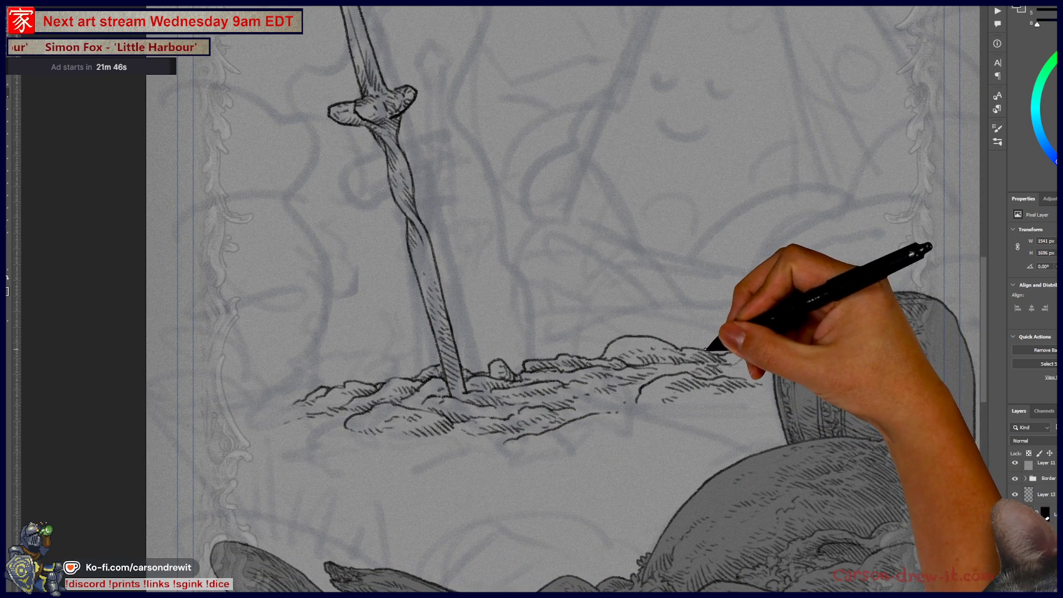
left_click_drag(742, 312, 707, 349)
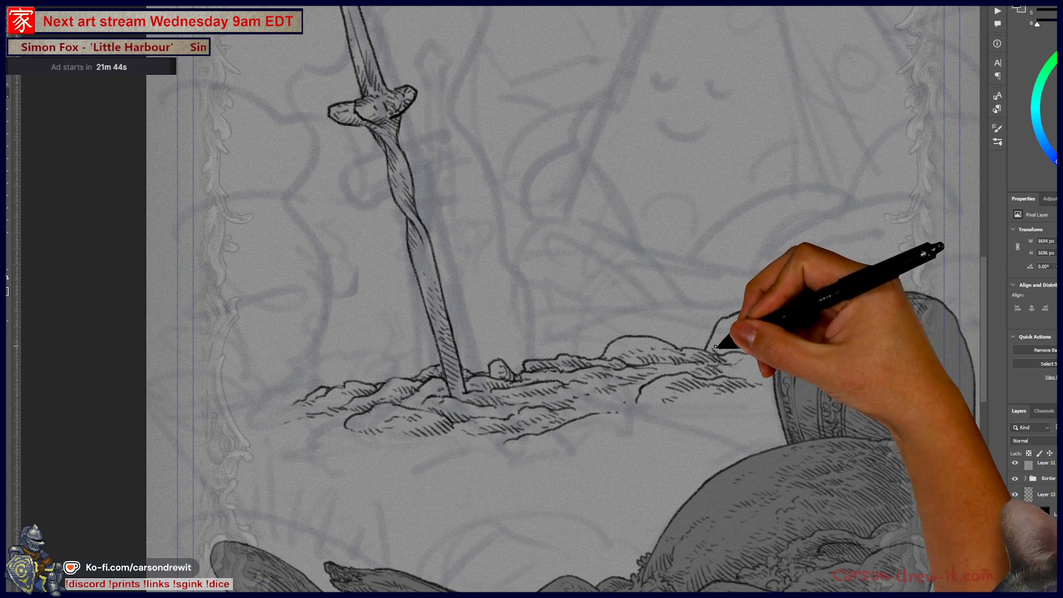
mouse_move(765, 320)
left_mouse_down()
mouse_move(762, 339)
mouse_move(823, 327)
left_mouse_up()
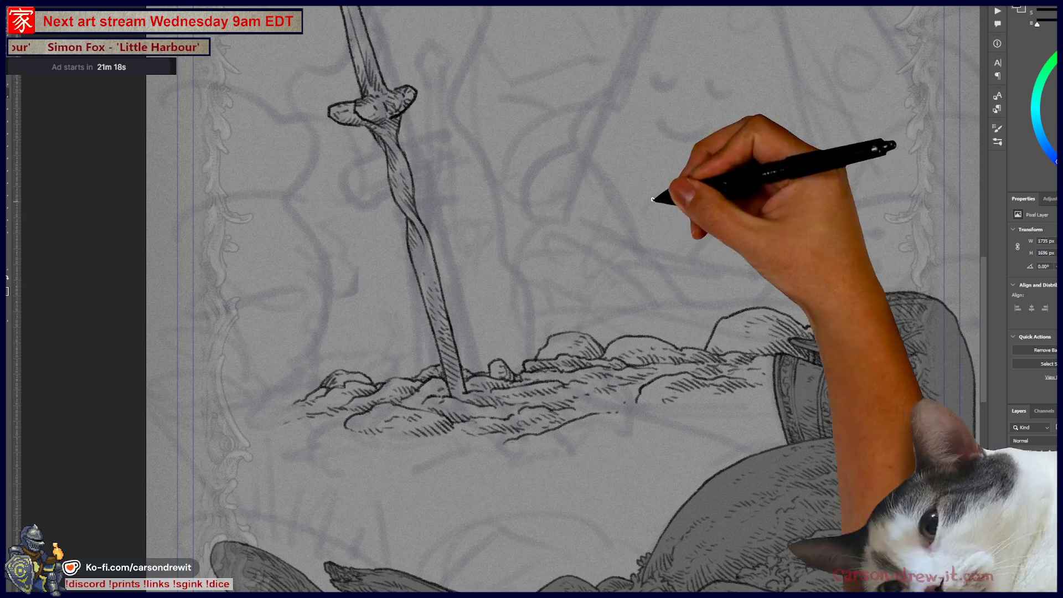
left_click_drag(717, 350, 650, 392)
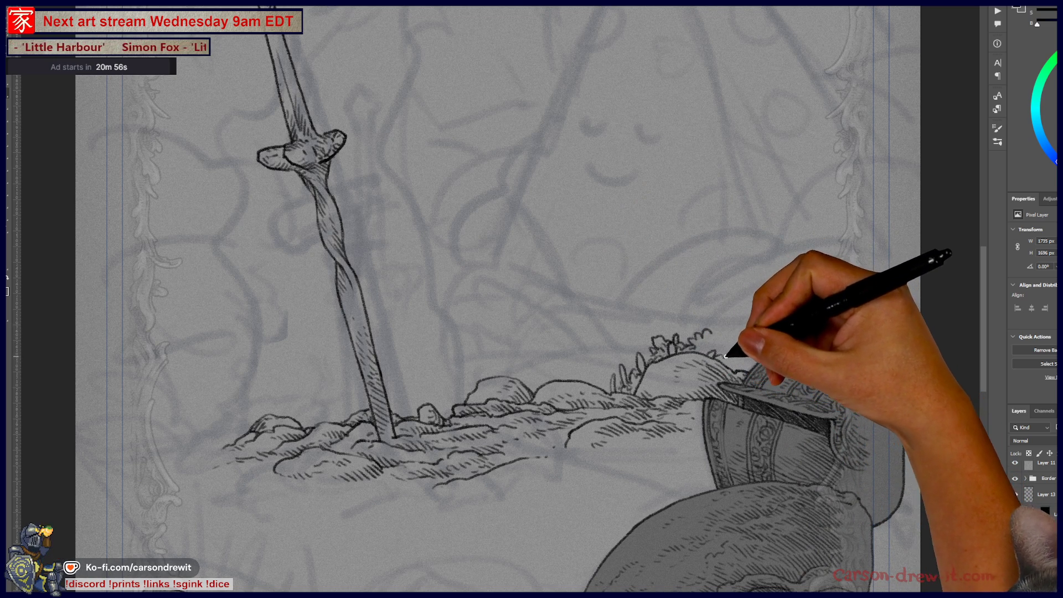
mouse_move(728, 327)
left_mouse_down()
mouse_move(742, 323)
mouse_move(745, 337)
left_mouse_up()
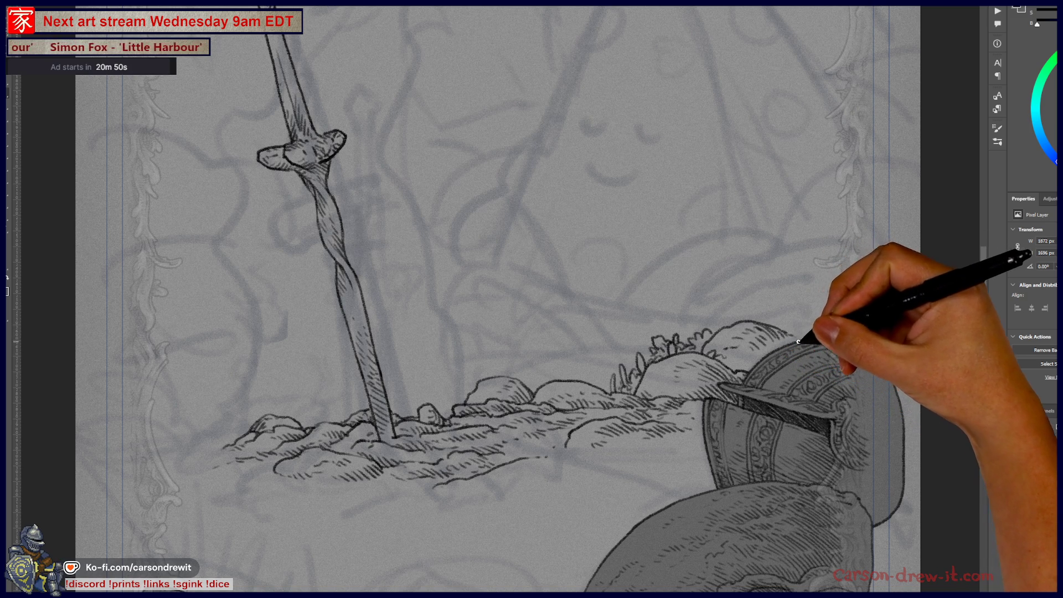
left_click_drag(798, 341, 742, 362)
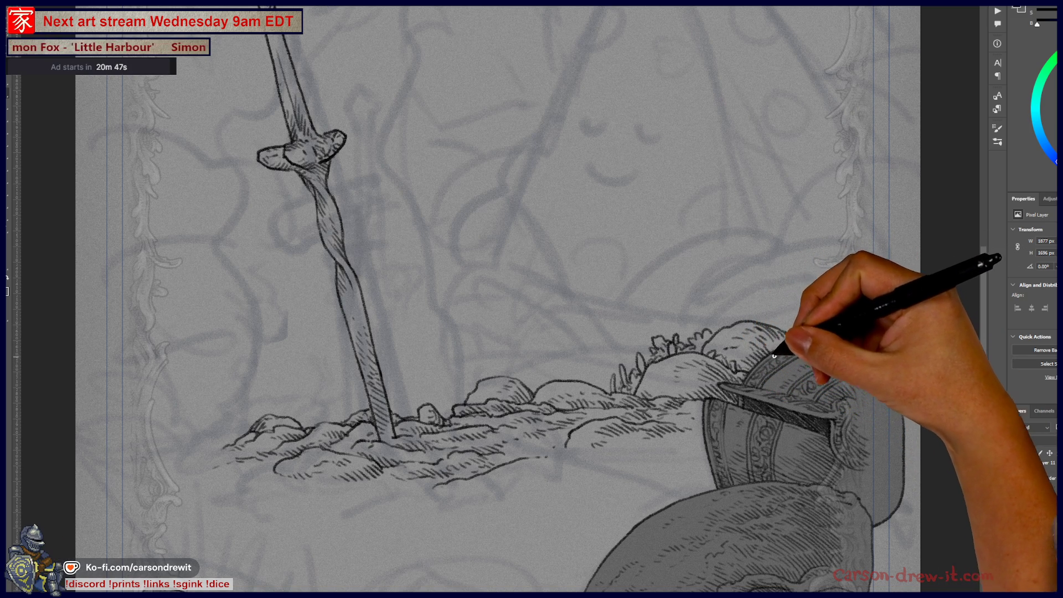
left_click_drag(794, 335, 886, 365)
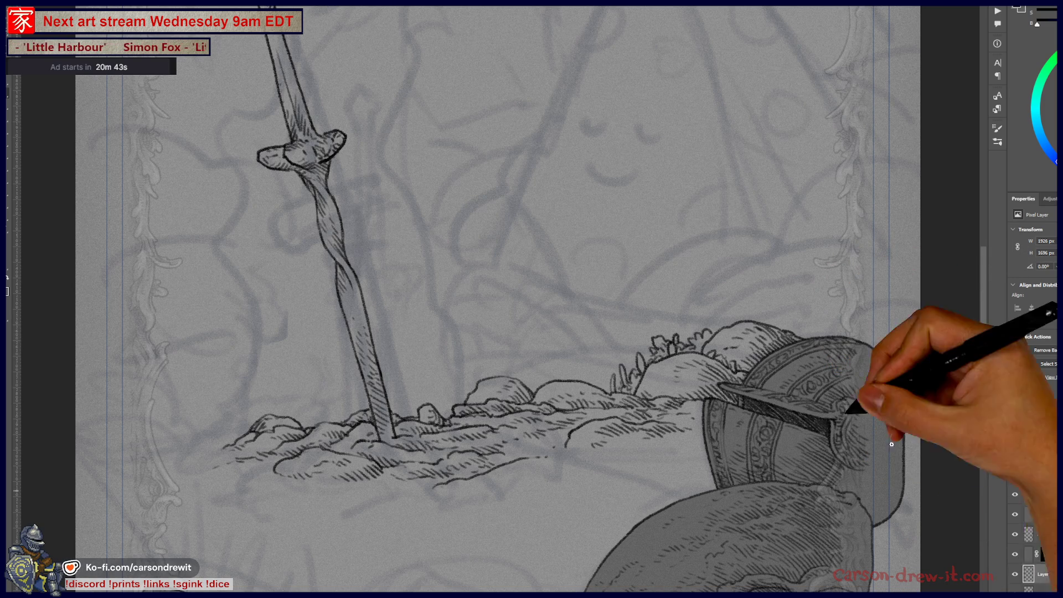
key("ctrl+minus")
mouse_move(480, 394)
left_mouse_down()
mouse_move(610, 472)
mouse_move(677, 560)
mouse_move(598, 403)
left_mouse_up()
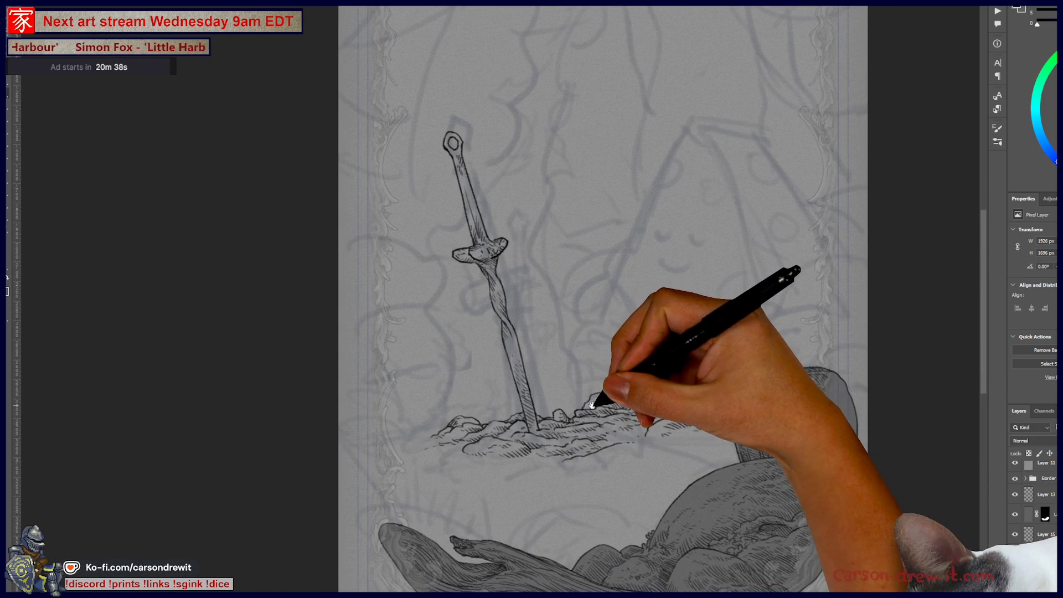
key("ctrl+plus")
Zoom in below the mound and ink the board's long curved top edge and lower edge
mouse_move(474, 474)
left_mouse_down()
mouse_move(471, 375)
mouse_move(304, 367)
mouse_move(351, 371)
left_mouse_up()
key("ctrl+plus")
left_click_drag(455, 365, 487, 388)
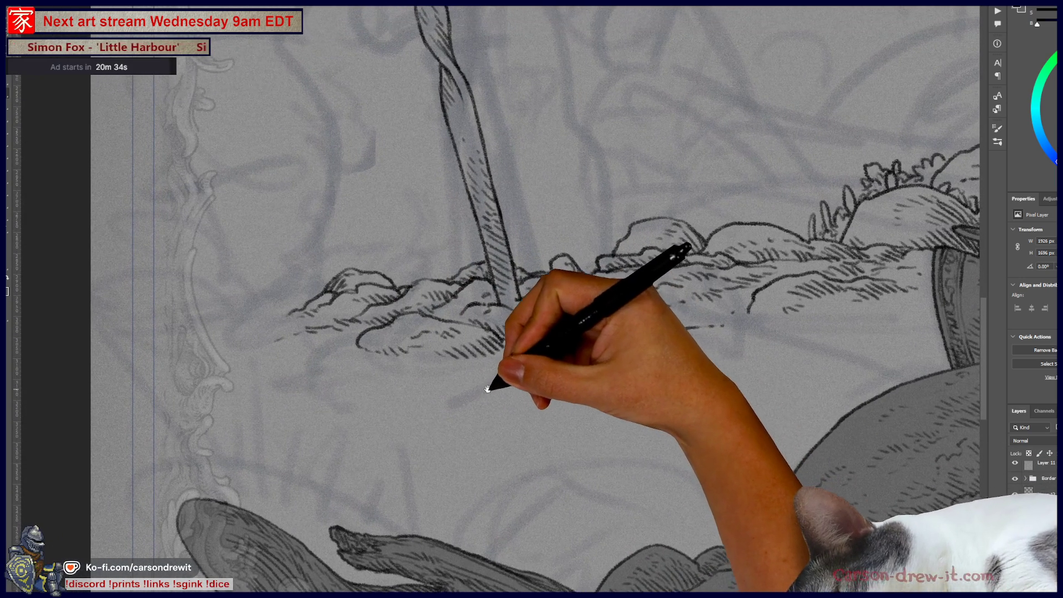
left_click_drag(320, 472, 344, 423)
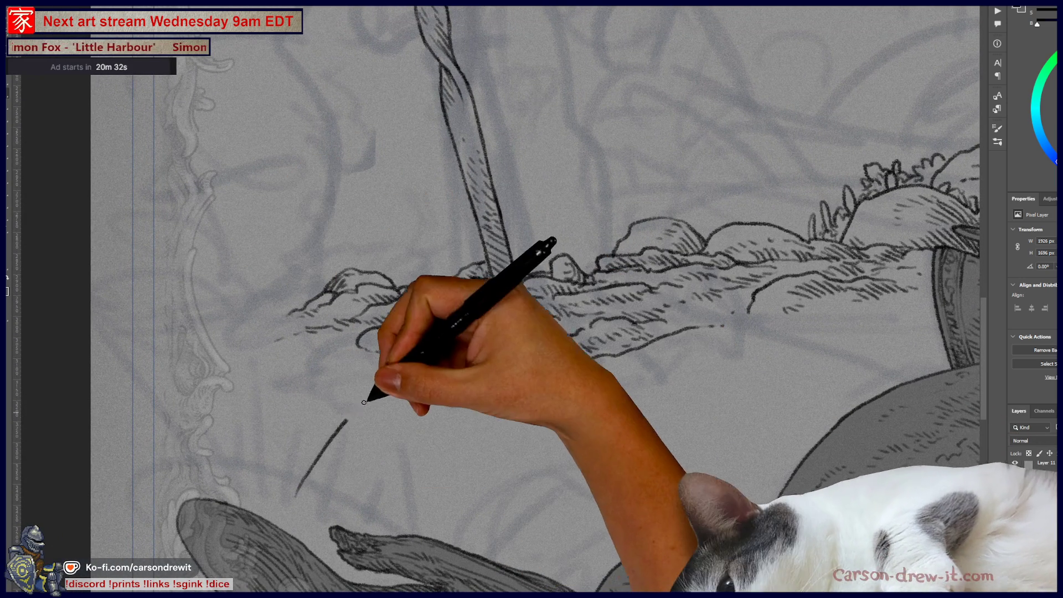
left_click_drag(296, 495, 362, 407)
key("ctrl+z")
mouse_move(255, 487)
left_mouse_down()
mouse_move(372, 389)
mouse_move(779, 503)
left_mouse_up()
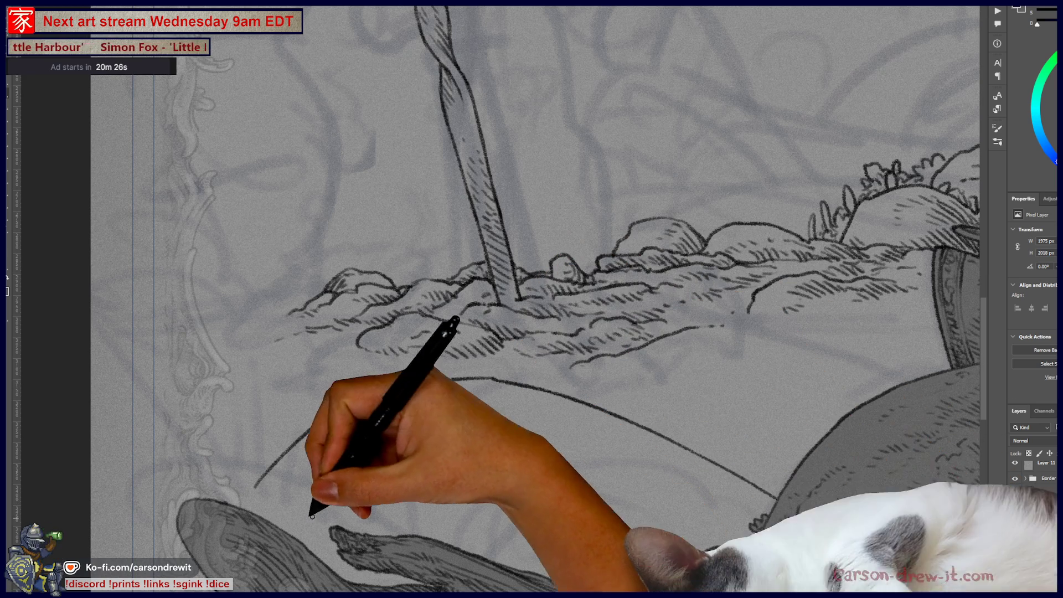
left_click_drag(255, 489, 389, 560)
Add the board's inner rim, a parallel slanted line and a thin line, then zoom out
scroll(415, 444, "down", 3)
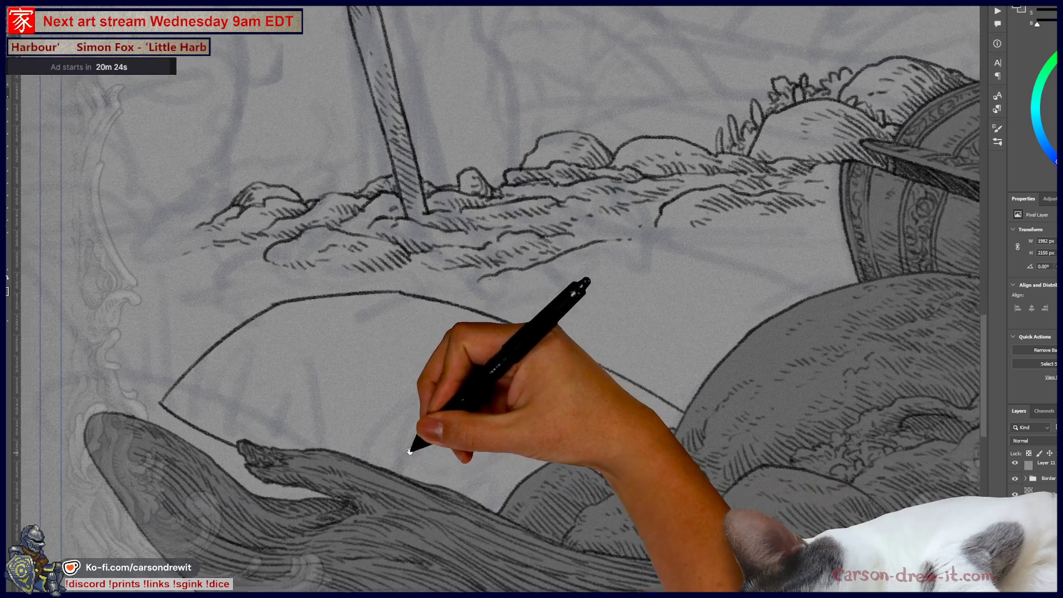
mouse_move(187, 398)
left_mouse_down()
mouse_move(271, 316)
mouse_move(398, 296)
mouse_move(656, 396)
left_mouse_up()
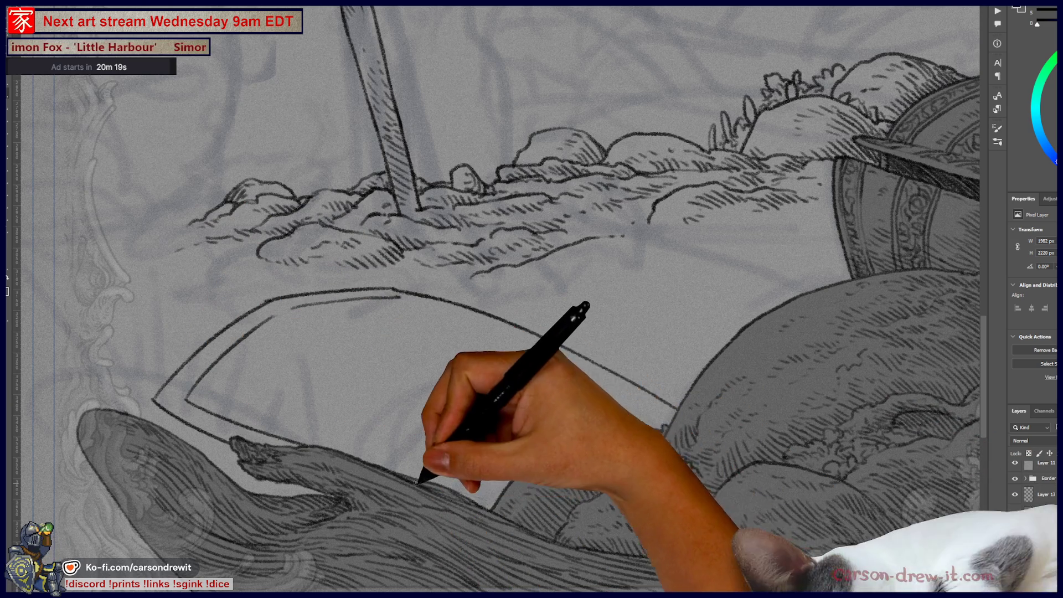
left_click_drag(400, 298, 621, 387)
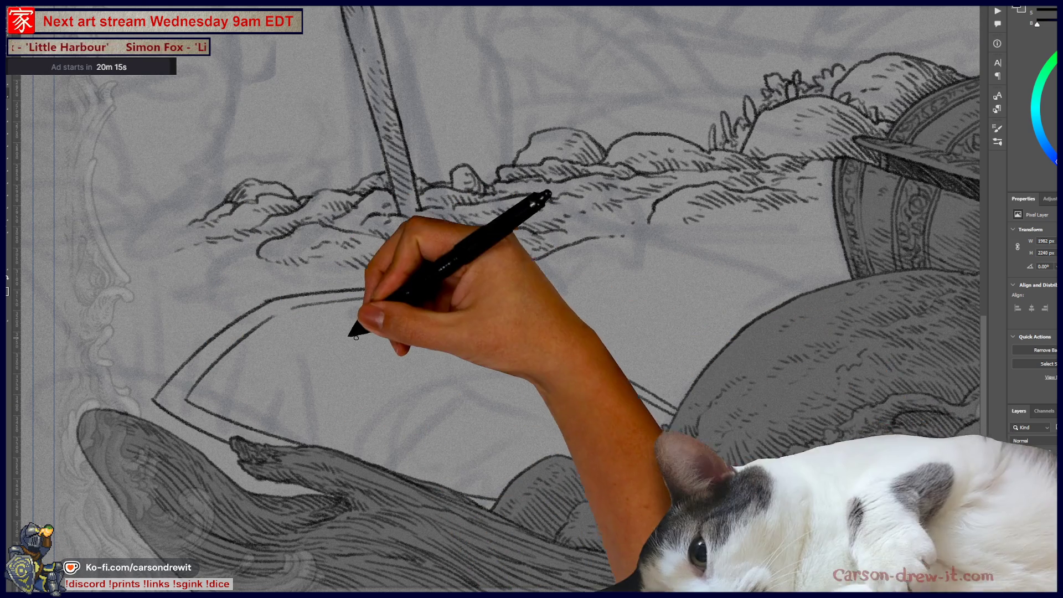
left_click_drag(303, 312, 662, 436)
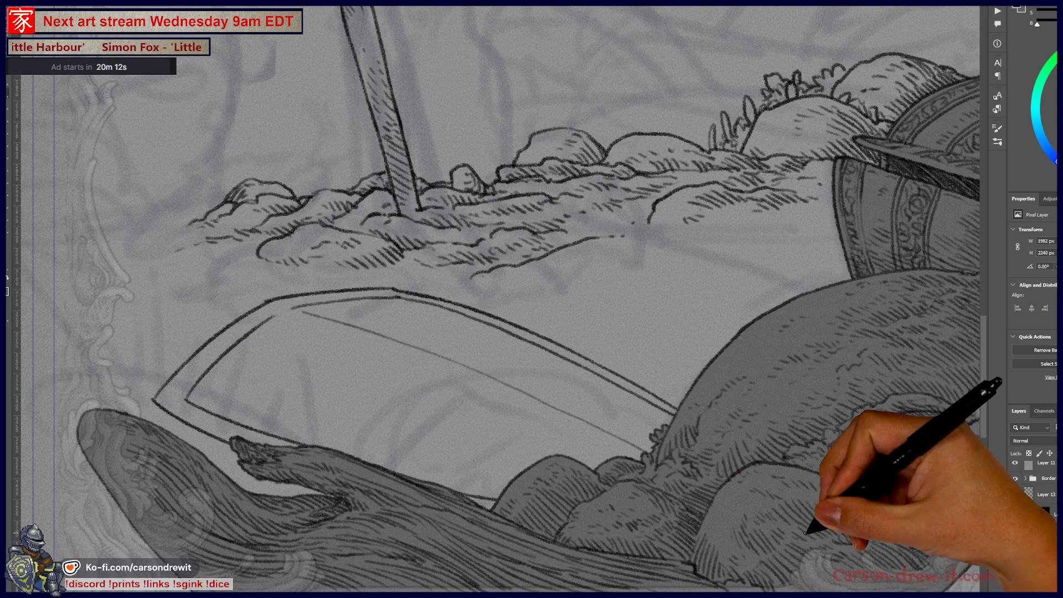
key("ctrl+minus")
mouse_move(534, 312)
left_mouse_down()
mouse_move(659, 474)
mouse_move(711, 507)
mouse_move(735, 433)
left_mouse_up()
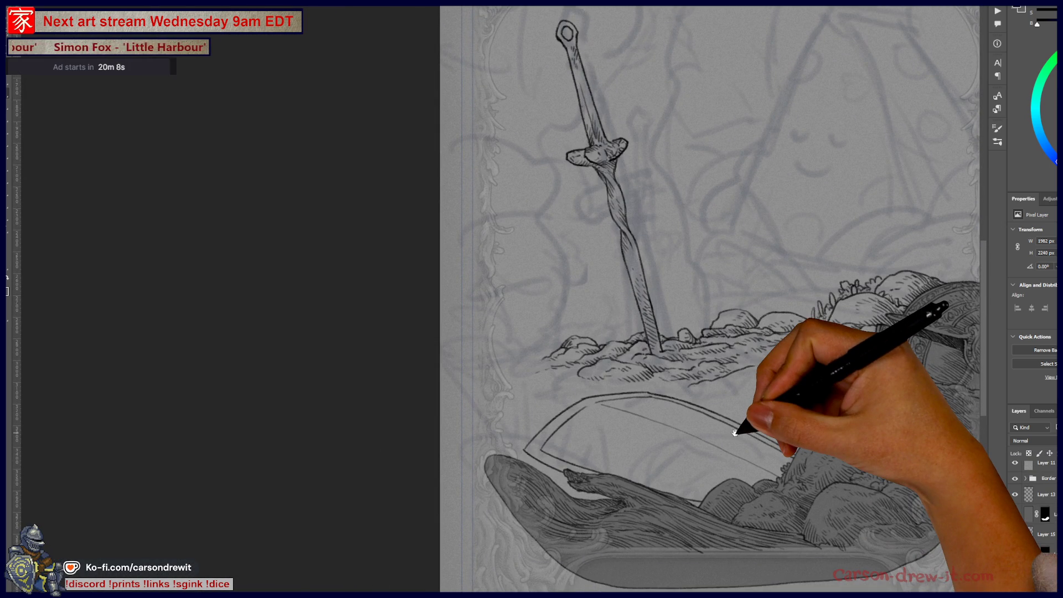
scroll(736, 432, "down", 2)
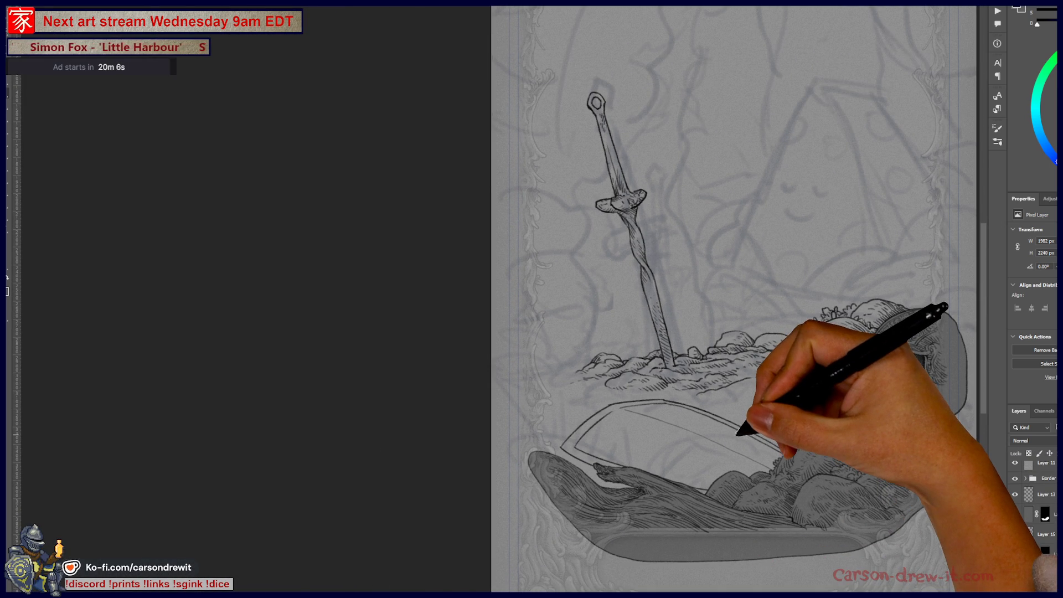
scroll(759, 475, "up", 10)
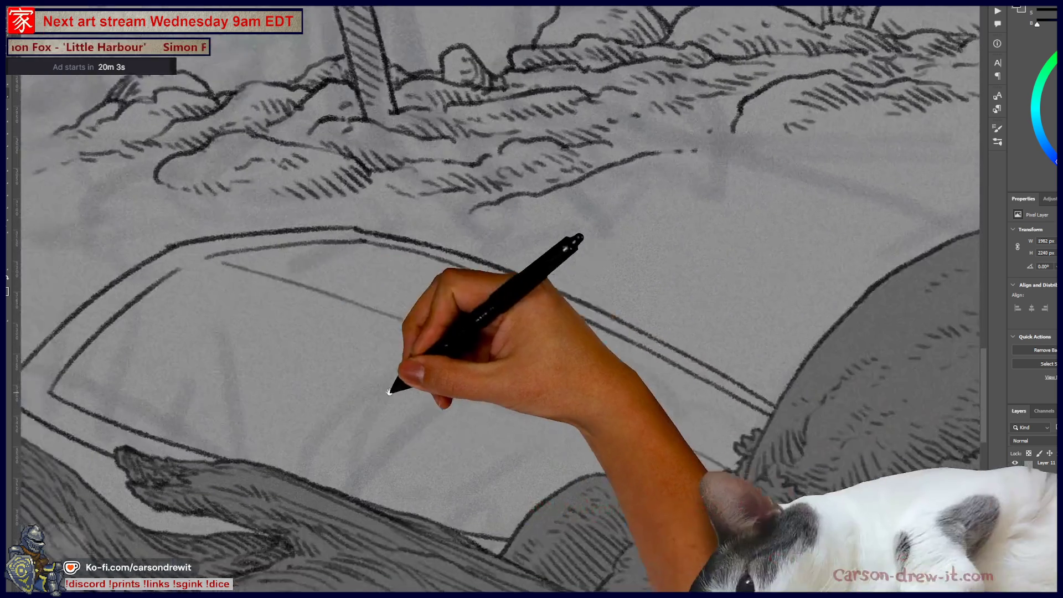
Bring the board into view, undoing a stray vertical stroke drawn inside it
left_click_drag(390, 391, 439, 342)
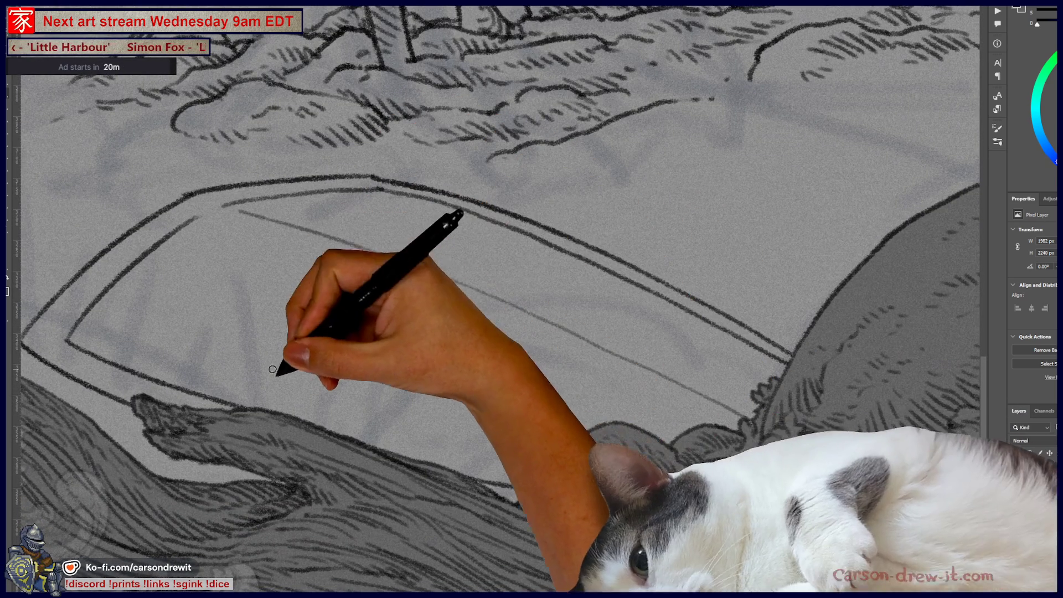
left_click_drag(320, 426, 315, 266)
key("ctrl+z")
mouse_move(548, 268)
left_mouse_down()
mouse_move(722, 368)
mouse_move(397, 238)
left_mouse_up()
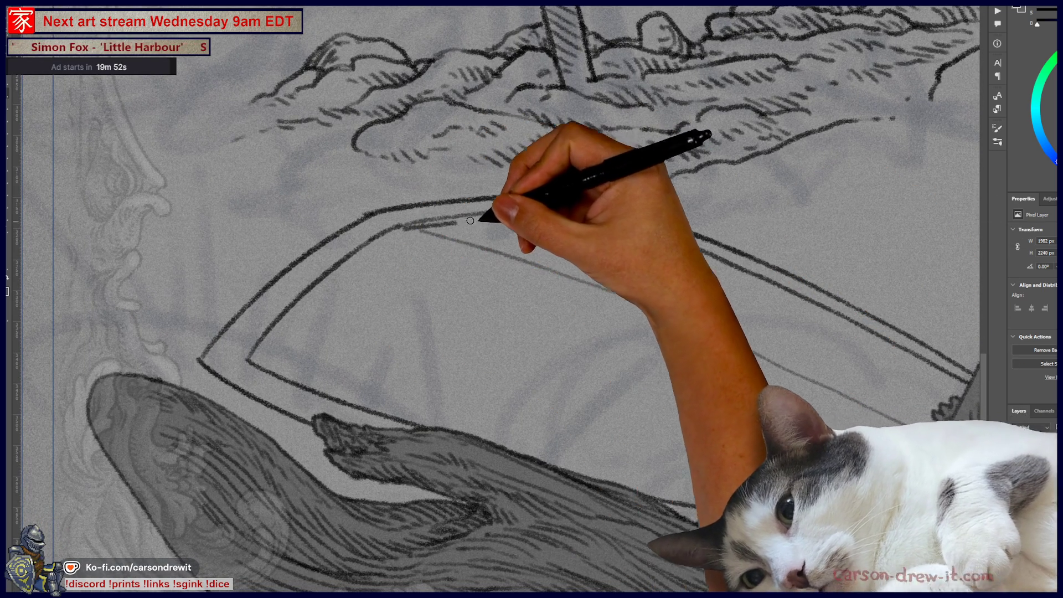
mouse_move(700, 202)
left_mouse_down()
mouse_move(398, 303)
mouse_move(346, 210)
left_mouse_up()
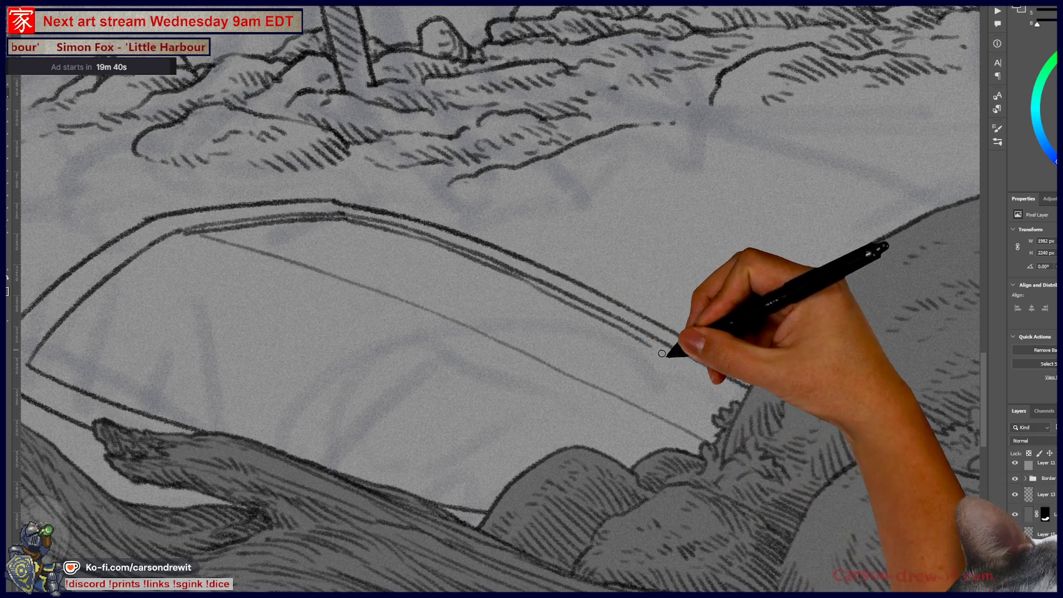
Extend the board's top edge lines rightward and reinforce its inner and outer left bow lines
mouse_move(547, 293)
left_mouse_down()
mouse_move(593, 304)
mouse_move(695, 368)
mouse_move(629, 313)
mouse_move(749, 395)
left_mouse_up()
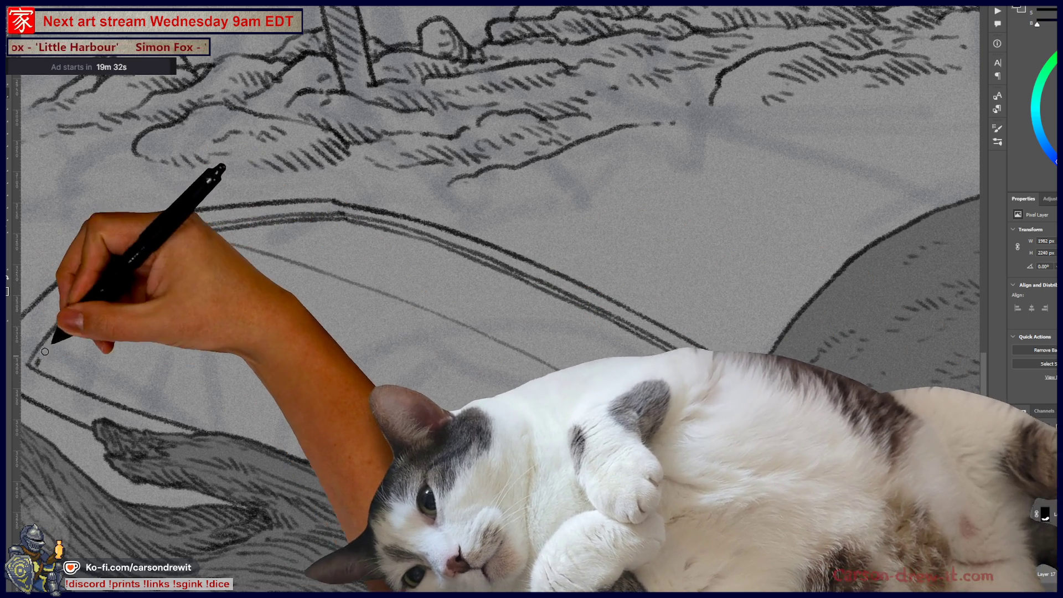
mouse_move(45, 351)
left_mouse_down()
mouse_move(163, 252)
mouse_move(25, 366)
mouse_move(126, 269)
left_mouse_up()
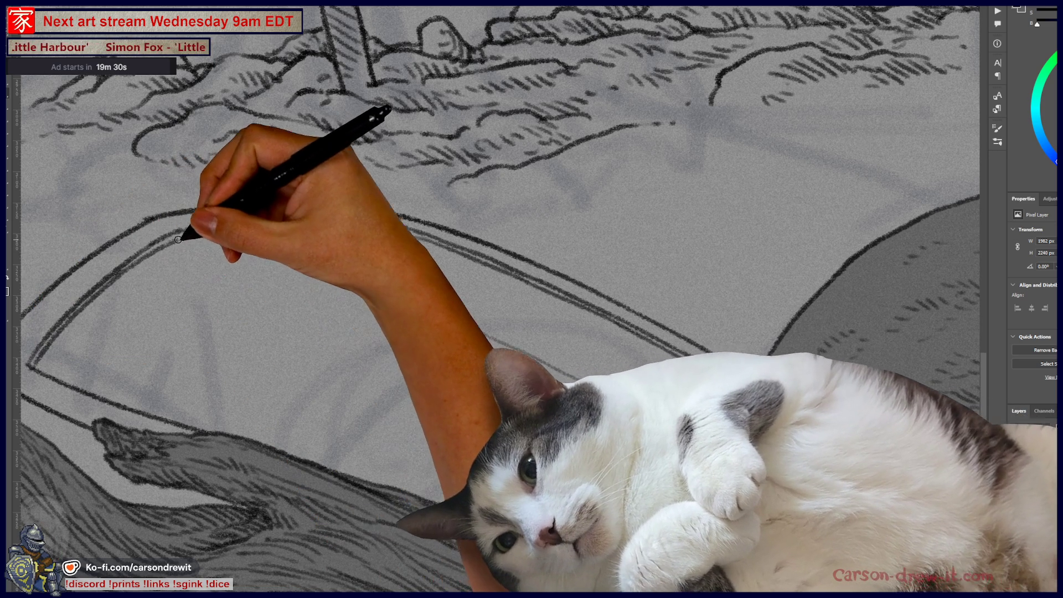
mouse_move(32, 365)
left_mouse_down()
mouse_move(108, 276)
mouse_move(105, 304)
mouse_move(34, 363)
mouse_move(105, 286)
left_mouse_up()
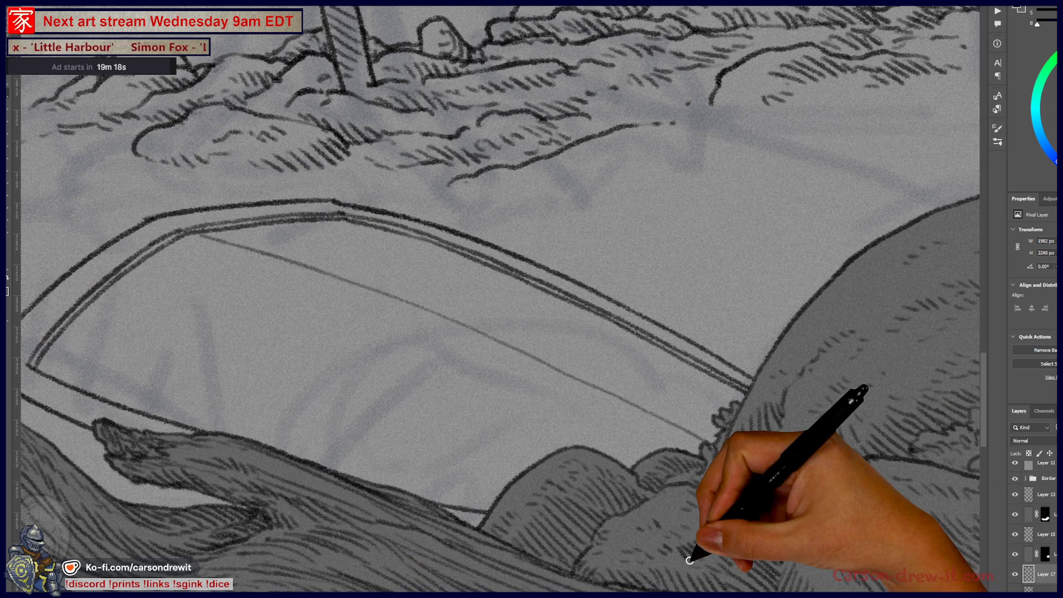
scroll(689, 560, "up", 15)
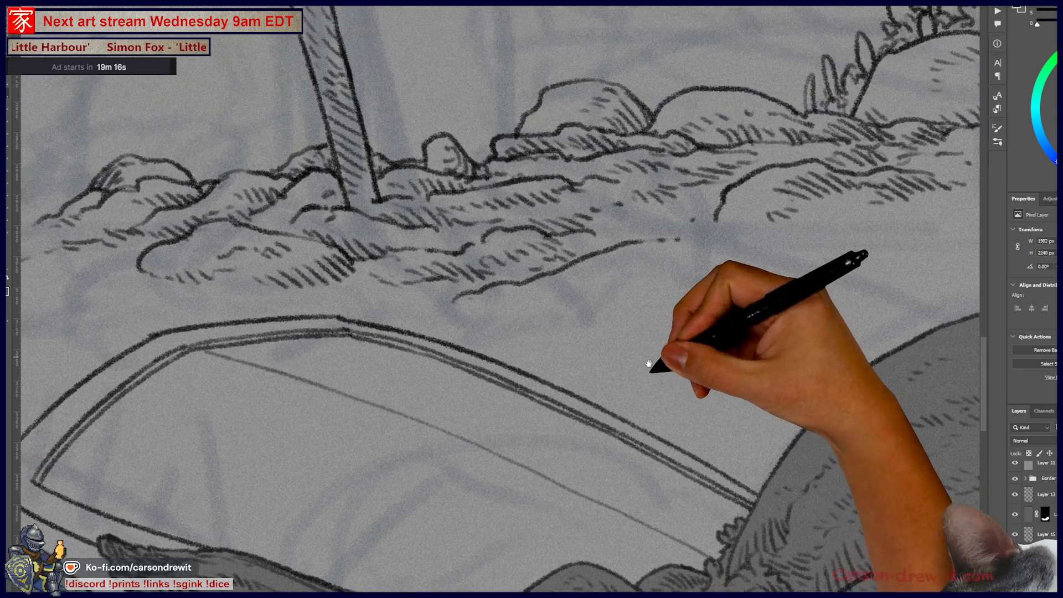
Draw two long diagonal lines across the board's inner frame and begin hatching its lower middle
scroll(558, 465, "down", 15)
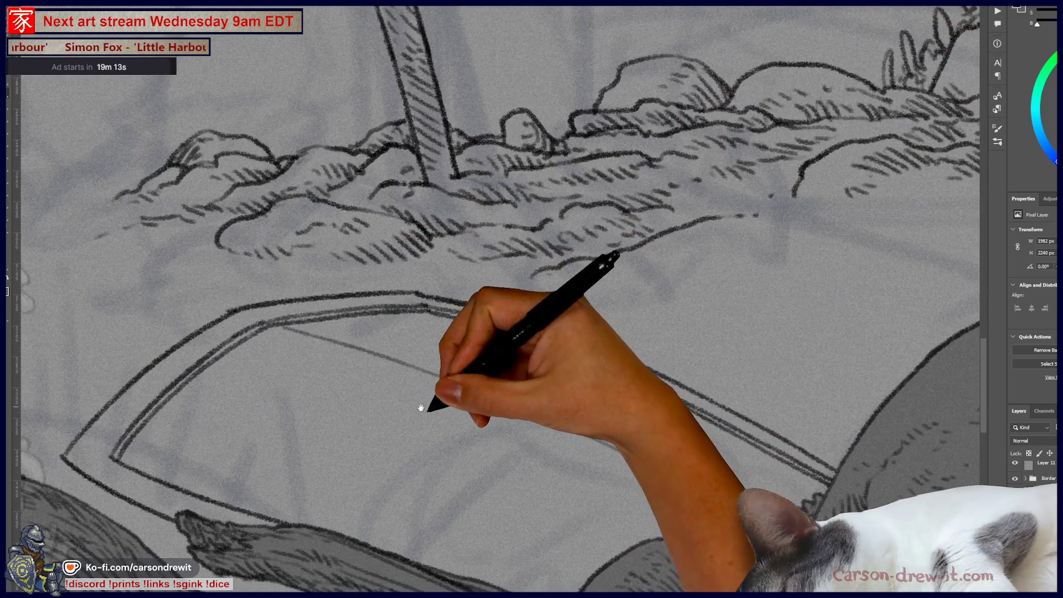
left_click_drag(421, 408, 407, 360)
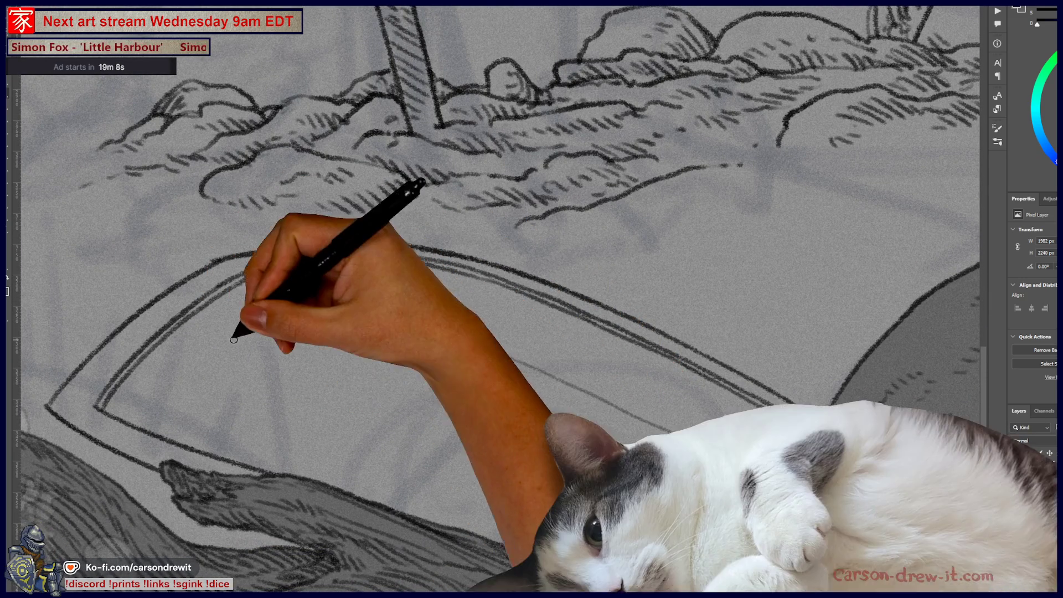
mouse_move(203, 309)
left_mouse_down()
mouse_move(332, 368)
mouse_move(490, 485)
mouse_move(543, 541)
left_mouse_up()
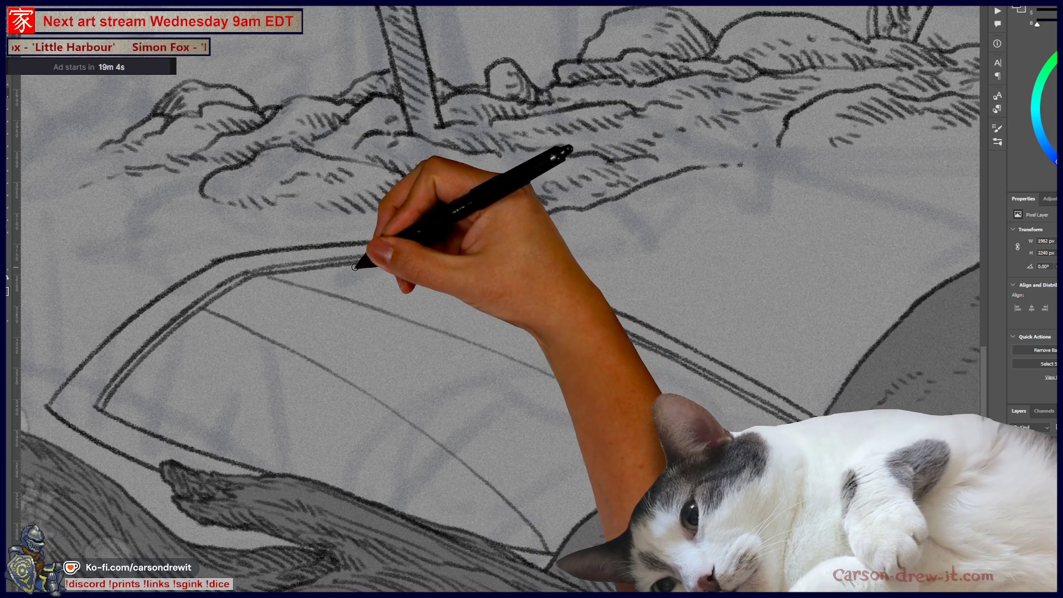
left_click_drag(332, 269, 819, 425)
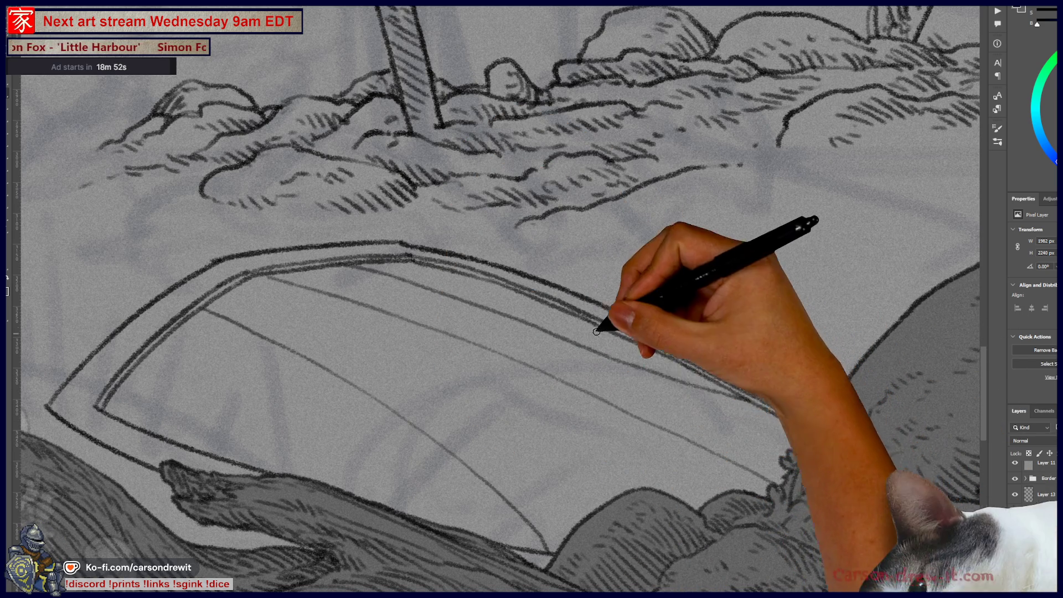
left_click_drag(387, 395, 556, 469)
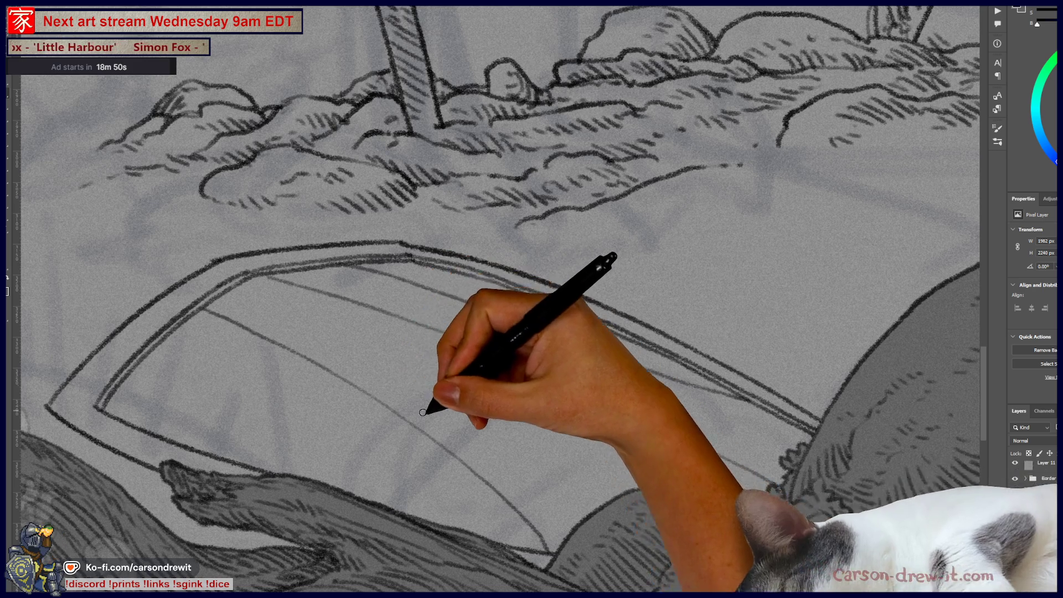
Add a cluster of parallel diagonal hatch strokes across the middle of the board's interior
left_click_drag(421, 405, 551, 462)
left_click_drag(465, 412, 559, 471)
left_click_drag(429, 378, 578, 451)
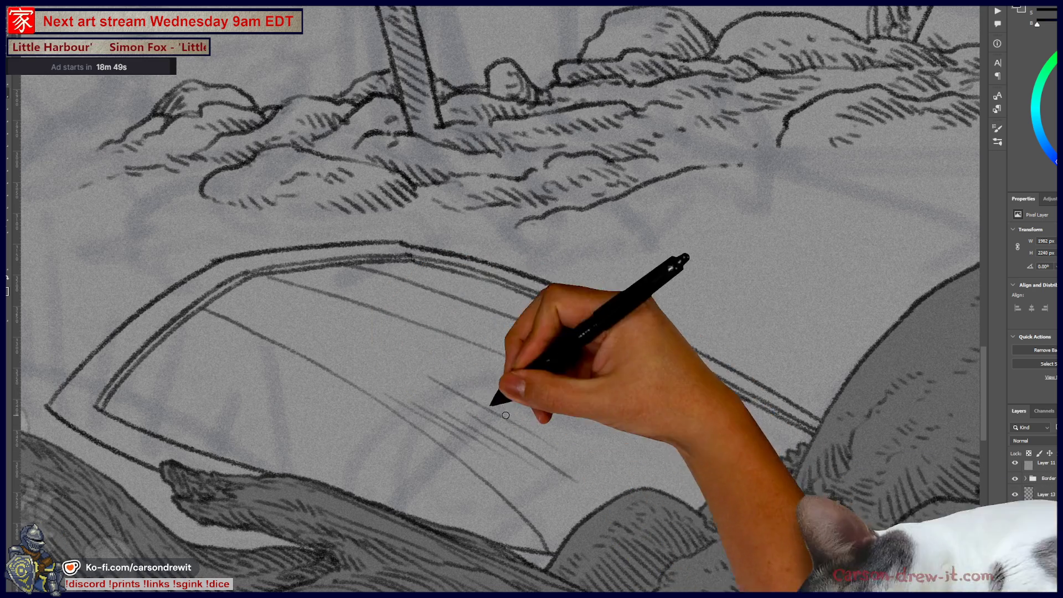
left_click_drag(512, 392, 606, 432)
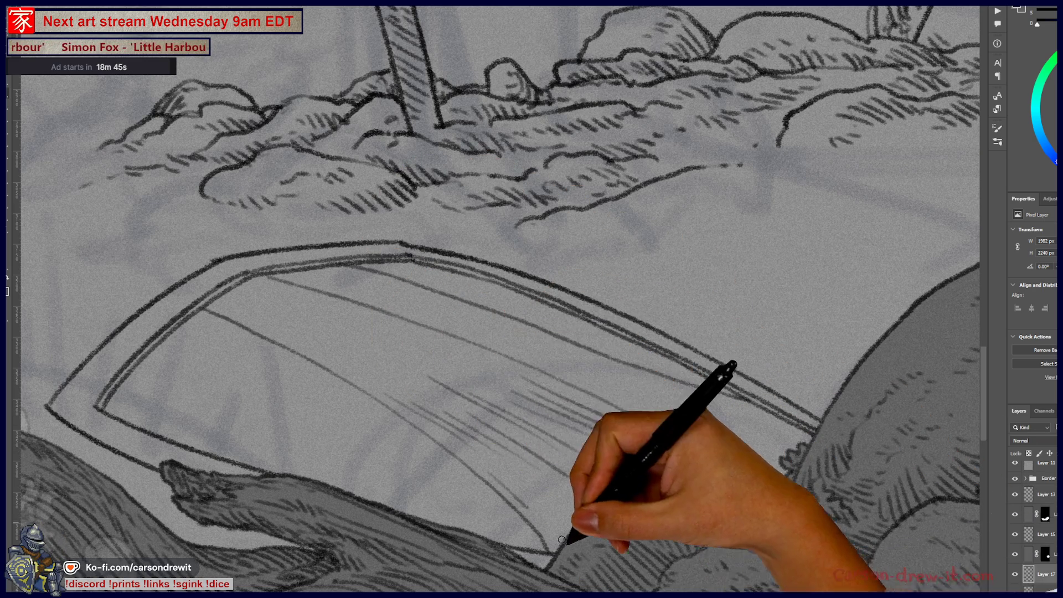
key("ctrl")
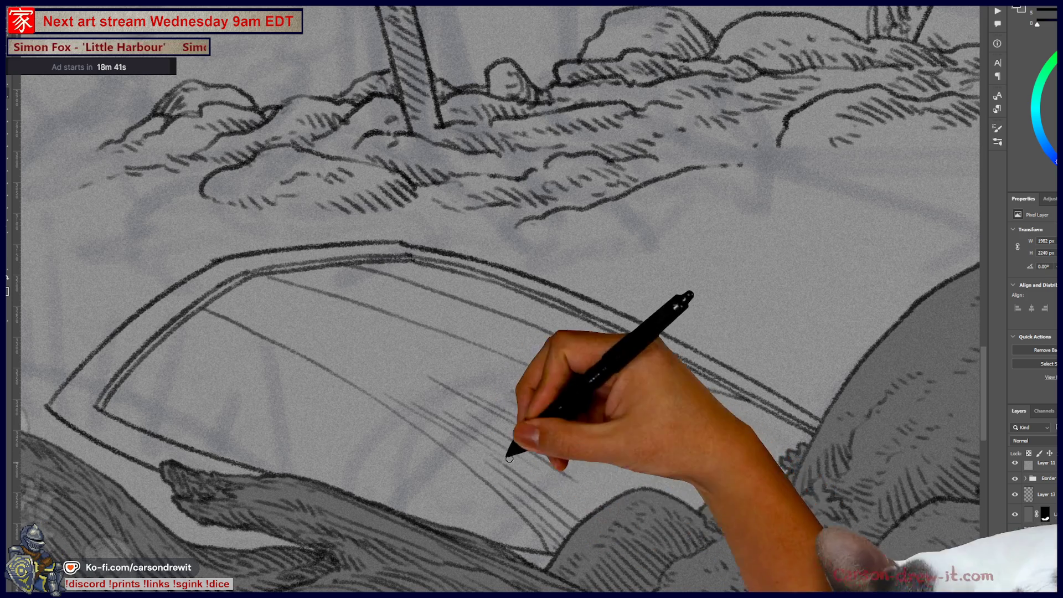
left_click_drag(510, 446, 578, 501)
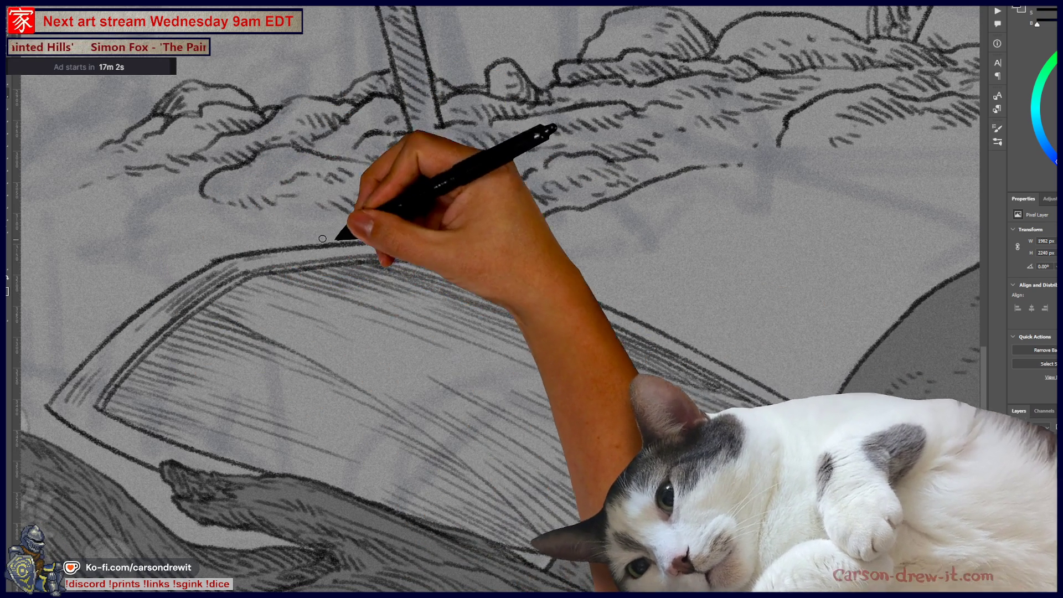
scroll(510, 241, "down", 5)
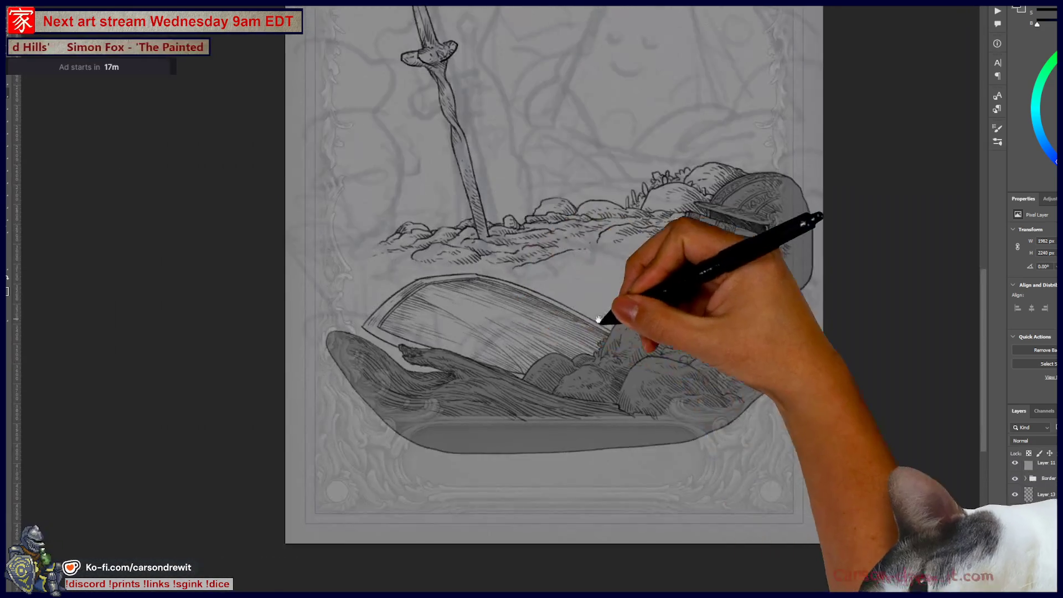
scroll(494, 486, "up", 5)
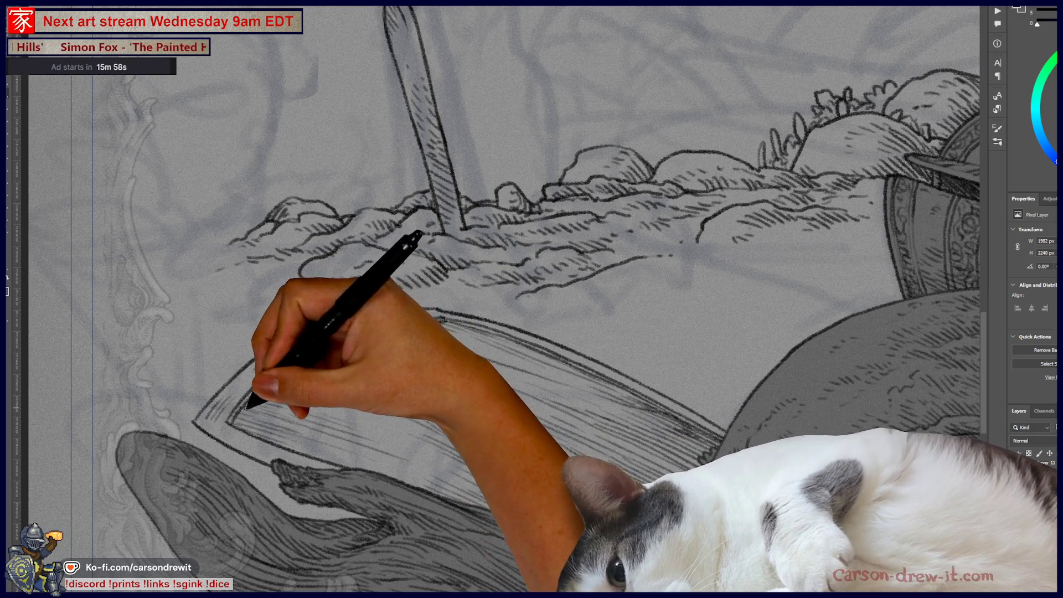
Cross-hatch the board's upper-left interior and add small grass flourishes along its lower and right edges
mouse_move(283, 379)
left_mouse_down()
mouse_move(280, 391)
mouse_move(325, 363)
mouse_move(290, 427)
mouse_move(294, 445)
mouse_move(339, 430)
left_mouse_up()
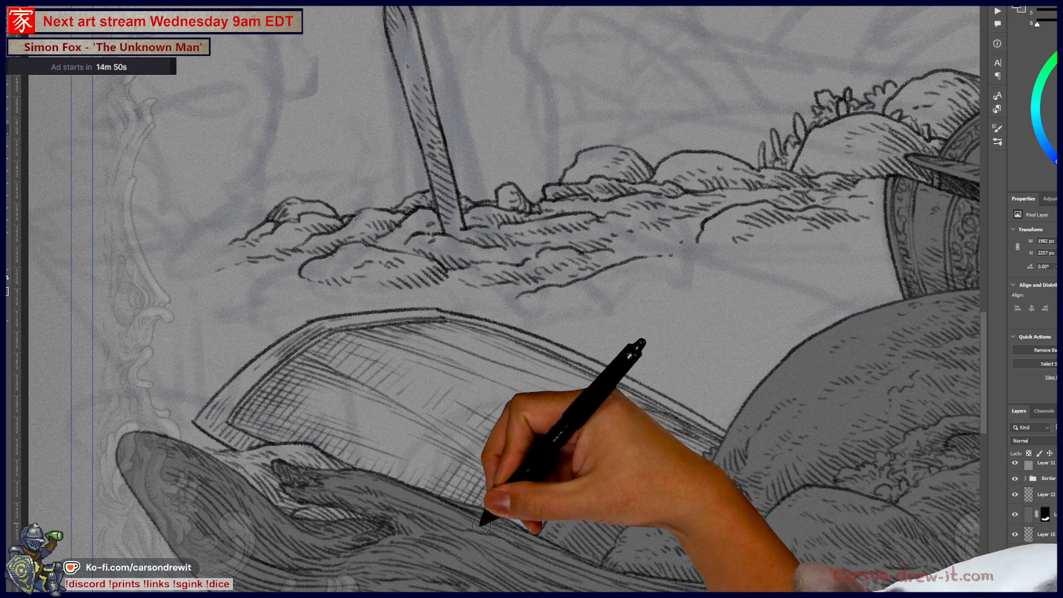
mouse_move(487, 498)
left_mouse_down()
mouse_move(546, 498)
mouse_move(498, 505)
left_mouse_up()
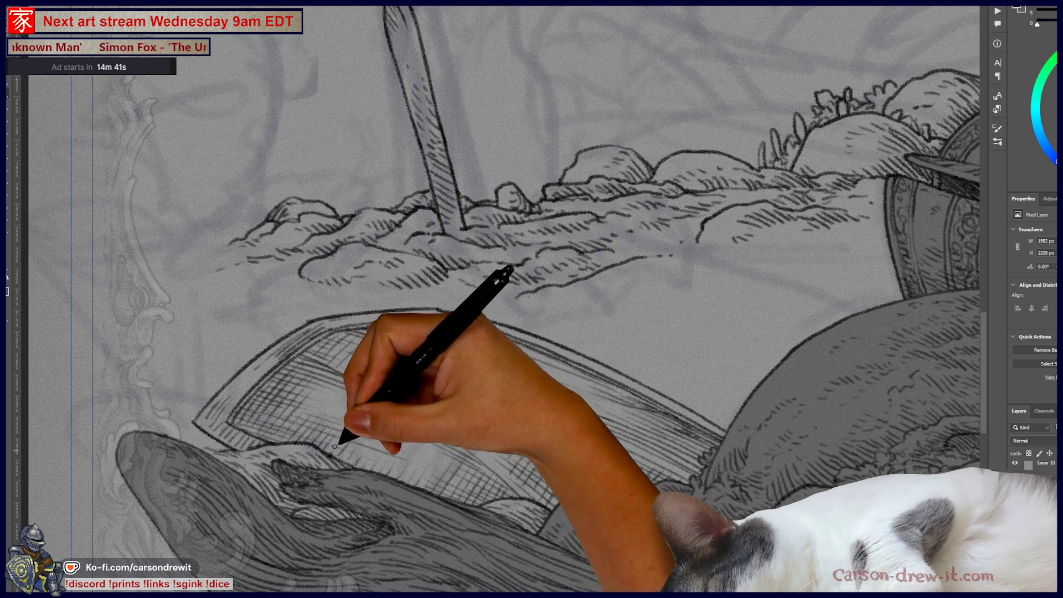
left_click_drag(338, 450, 352, 452)
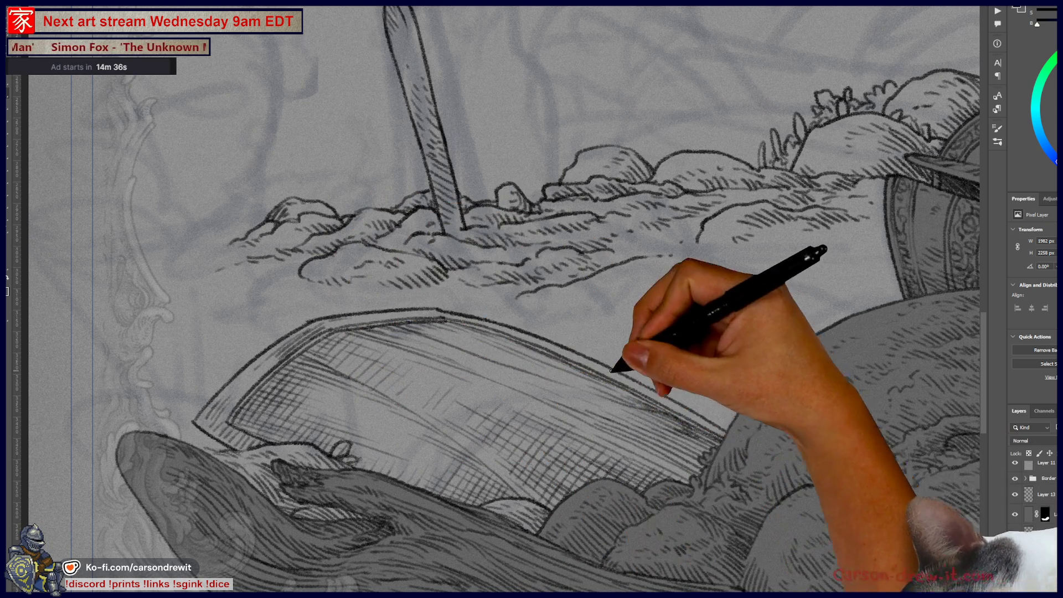
left_click_drag(687, 437, 664, 440)
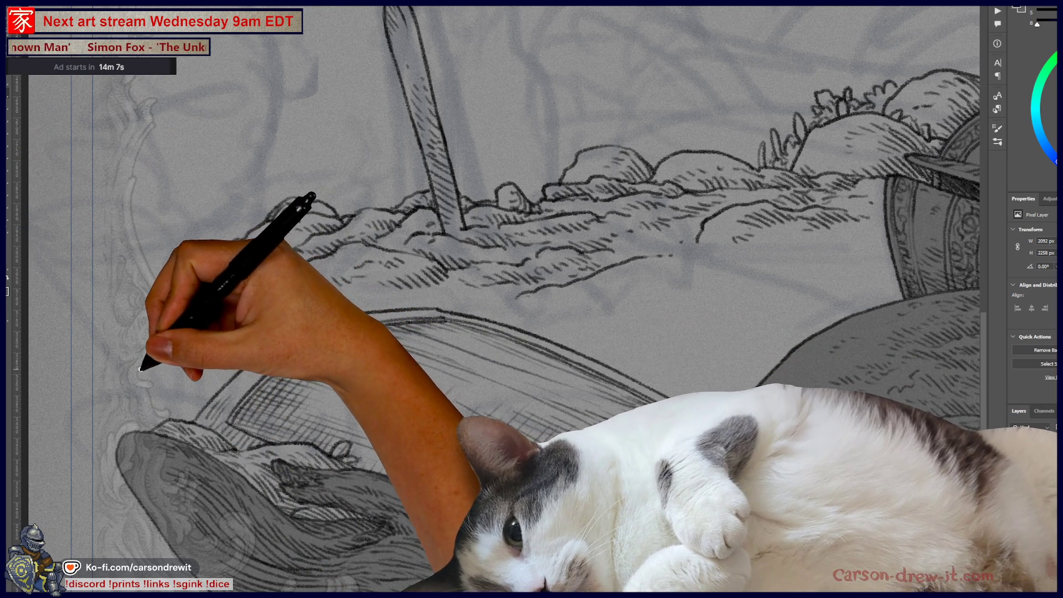
Draw wavy and short grass strokes on the ground just left of the board
left_click_drag(140, 369, 183, 371)
left_click_drag(138, 334, 190, 348)
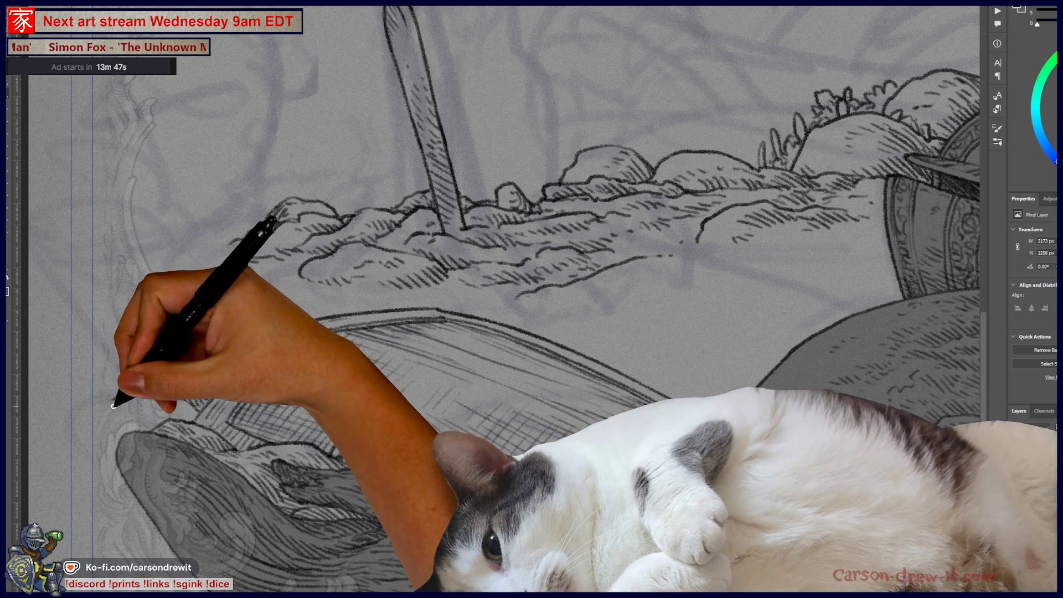
left_click_drag(145, 387, 132, 397)
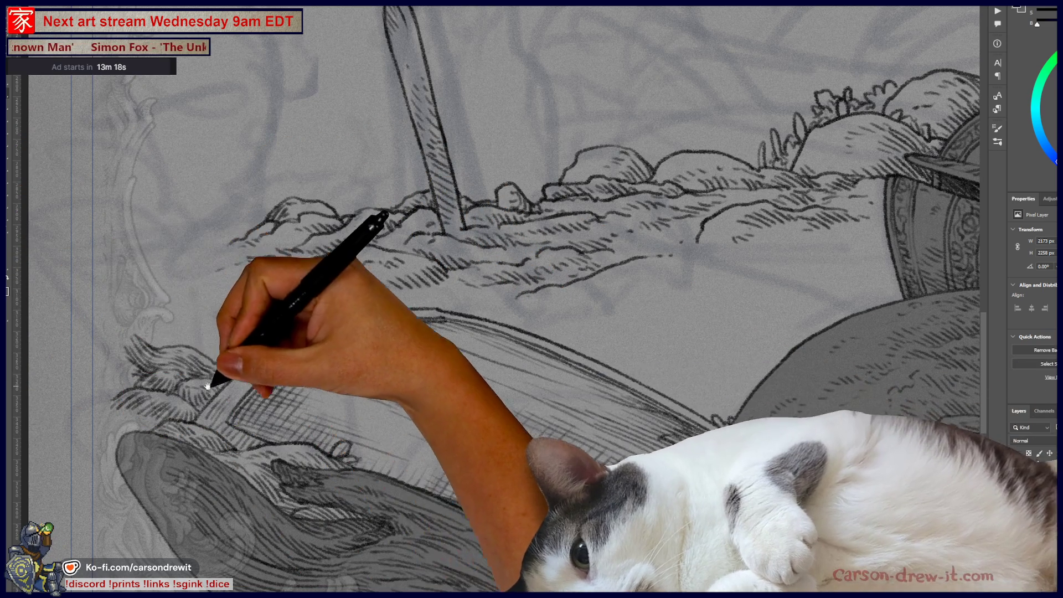
left_click_drag(213, 379, 114, 434)
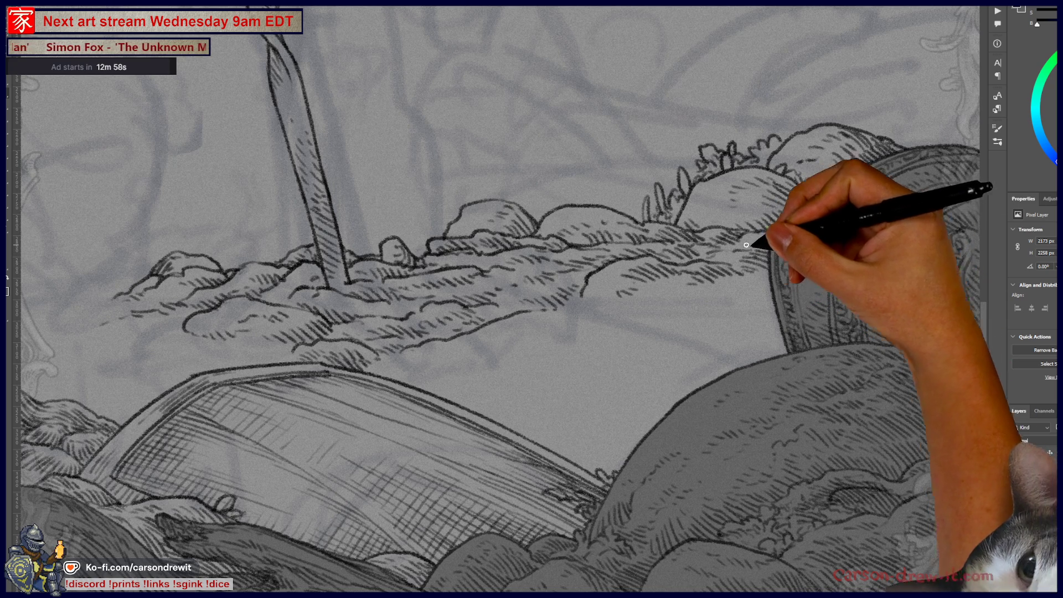
Ink a curved contour line arcing across the foreground mound between the board and rocky mound
left_click_drag(571, 288, 638, 331)
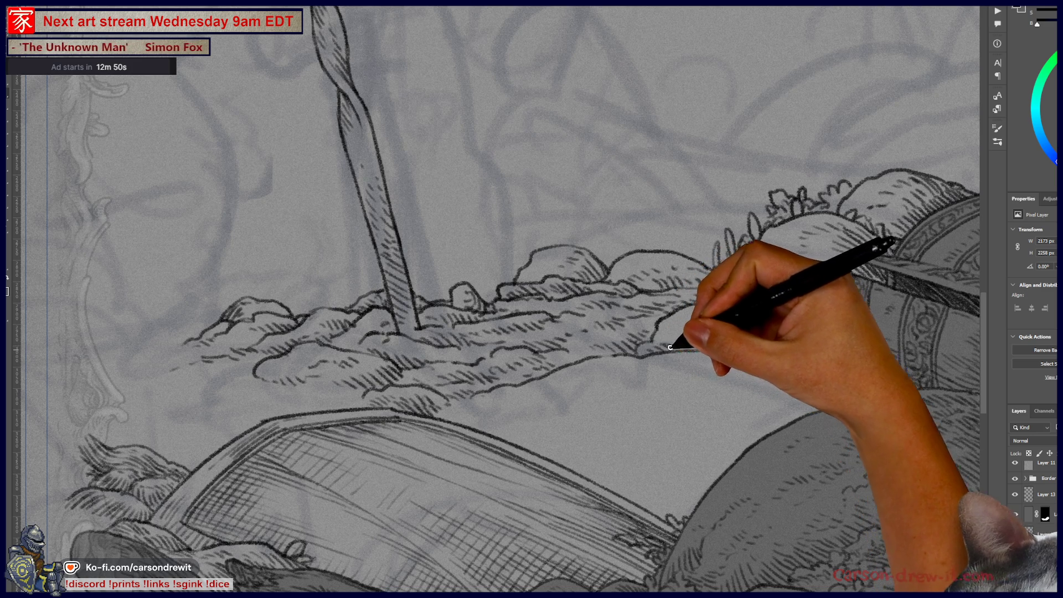
mouse_move(631, 410)
left_mouse_down()
mouse_move(576, 440)
mouse_move(565, 351)
mouse_move(635, 376)
left_mouse_up()
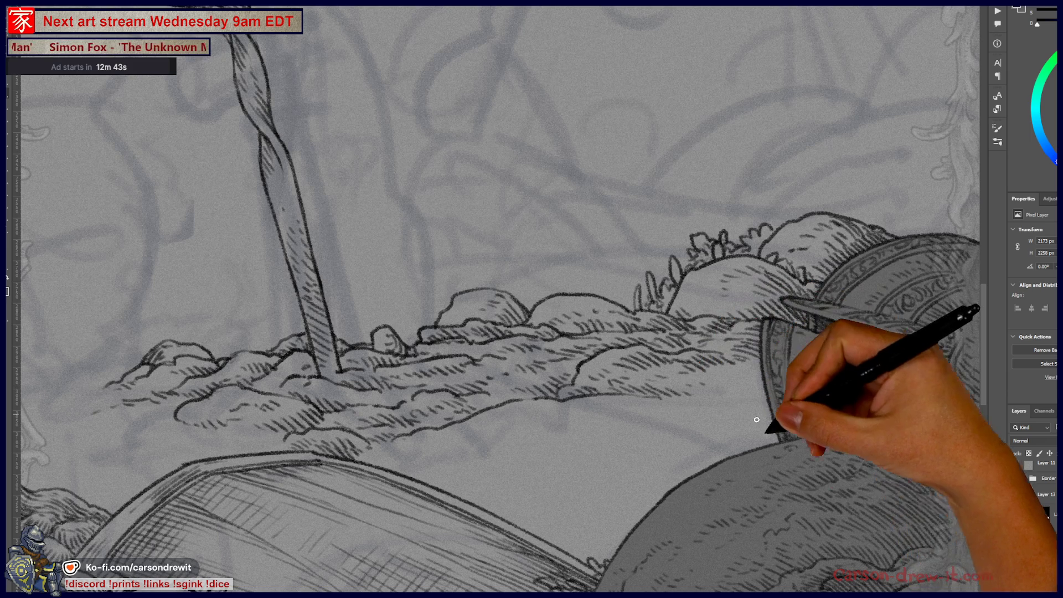
mouse_move(530, 471)
left_mouse_down()
mouse_move(546, 446)
mouse_move(645, 421)
left_mouse_up()
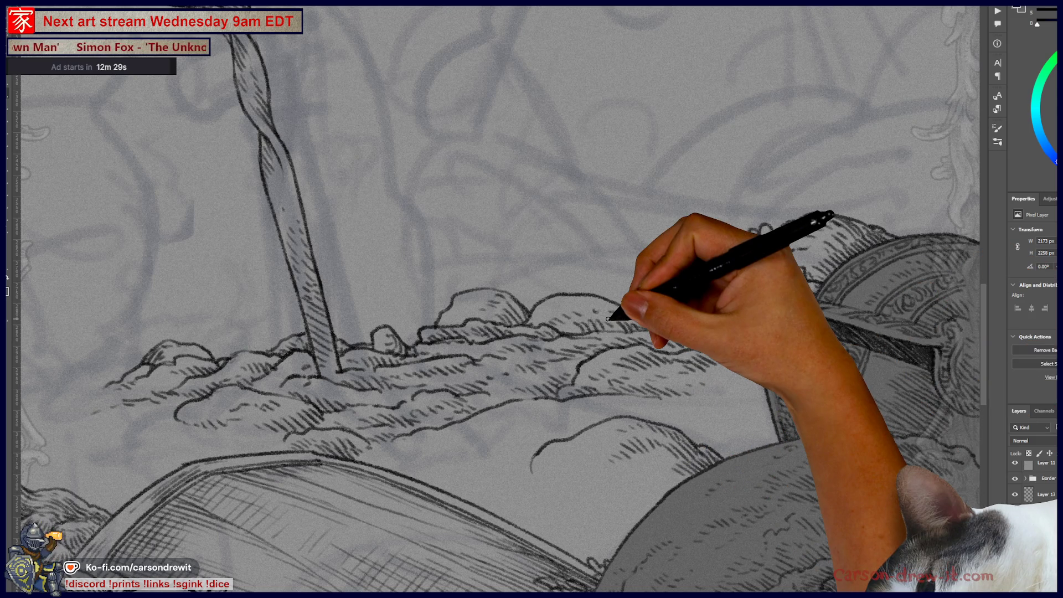
key("ctrl+minus")
key("ctrl+minus")
key("ctrl+minus")
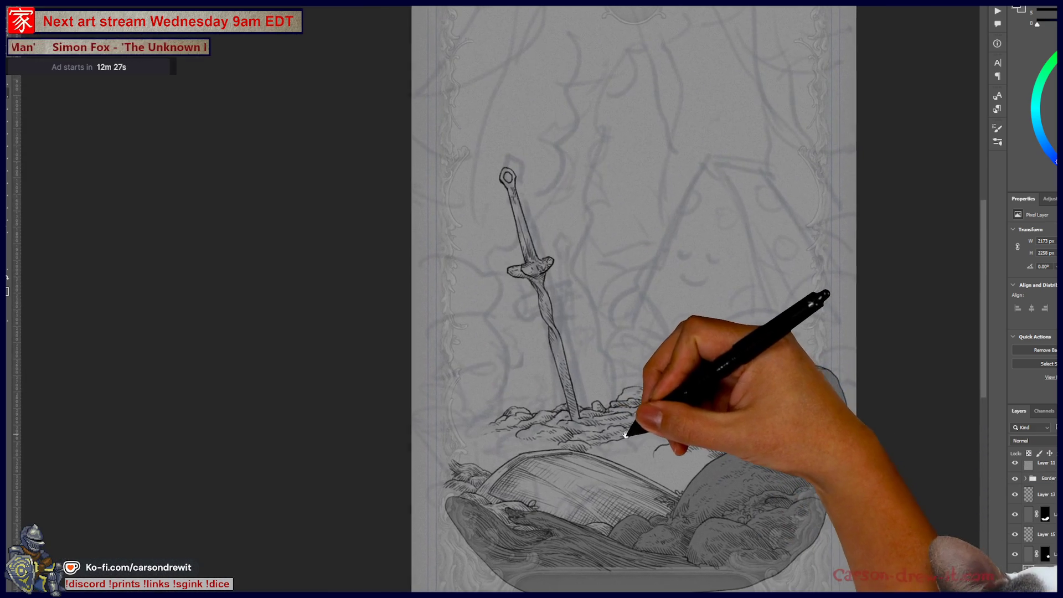
key("ctrl+minus")
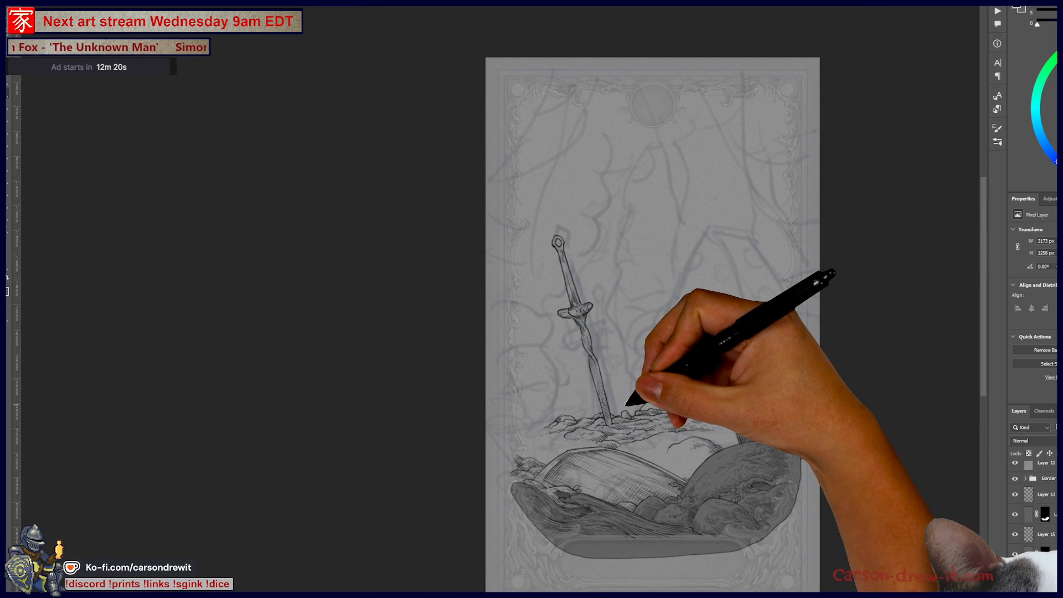
scroll(740, 469, "up", 5)
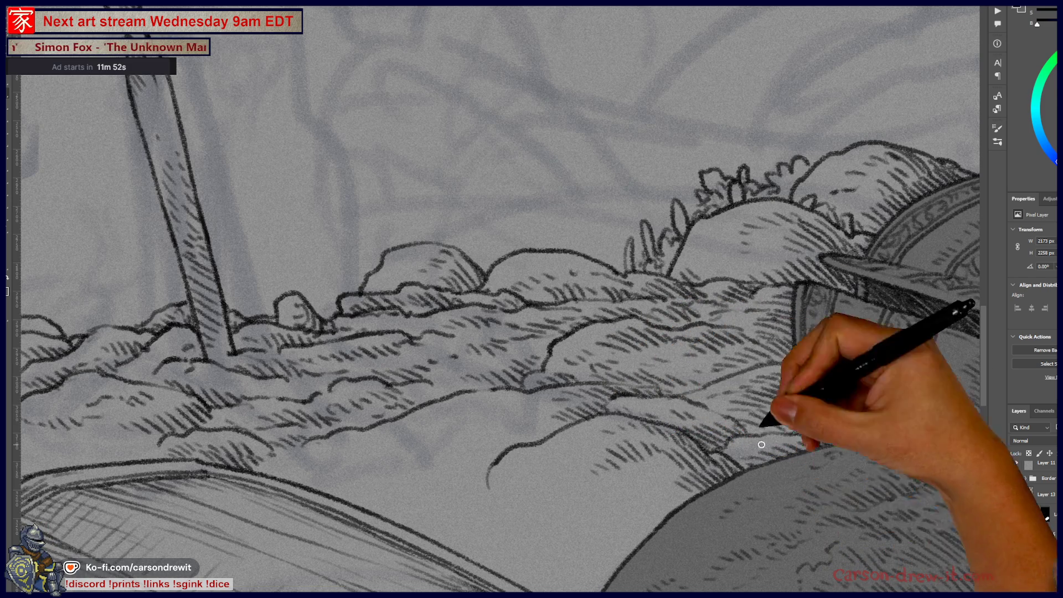
Add grass-tuft hatching along the lower hill and extend its outline up-right toward the helmet
left_click_drag(612, 467, 707, 422)
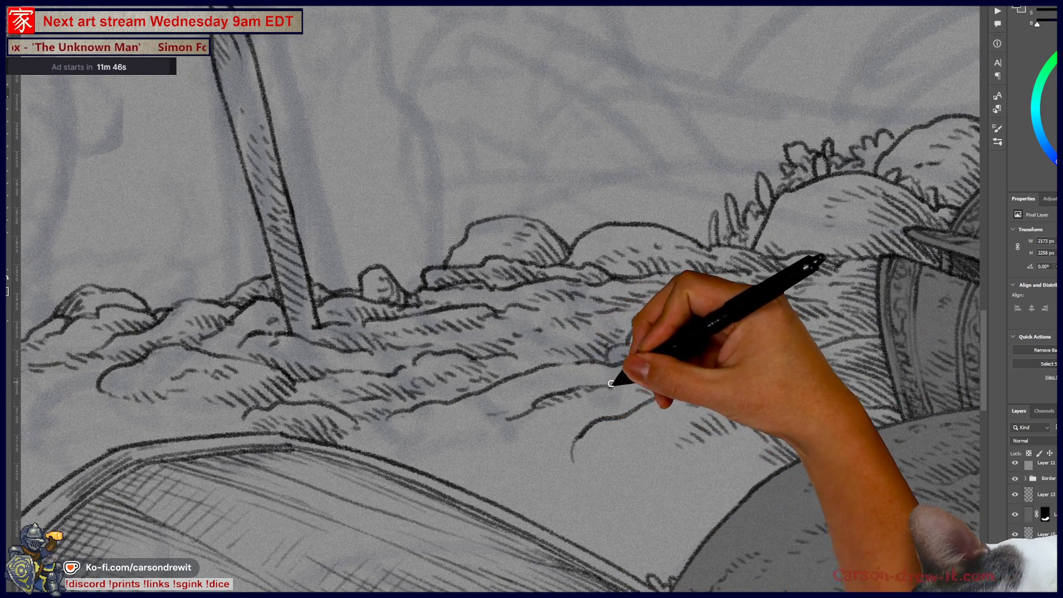
mouse_move(613, 388)
left_mouse_down()
mouse_move(640, 373)
mouse_move(612, 387)
mouse_move(641, 391)
mouse_move(647, 377)
left_mouse_up()
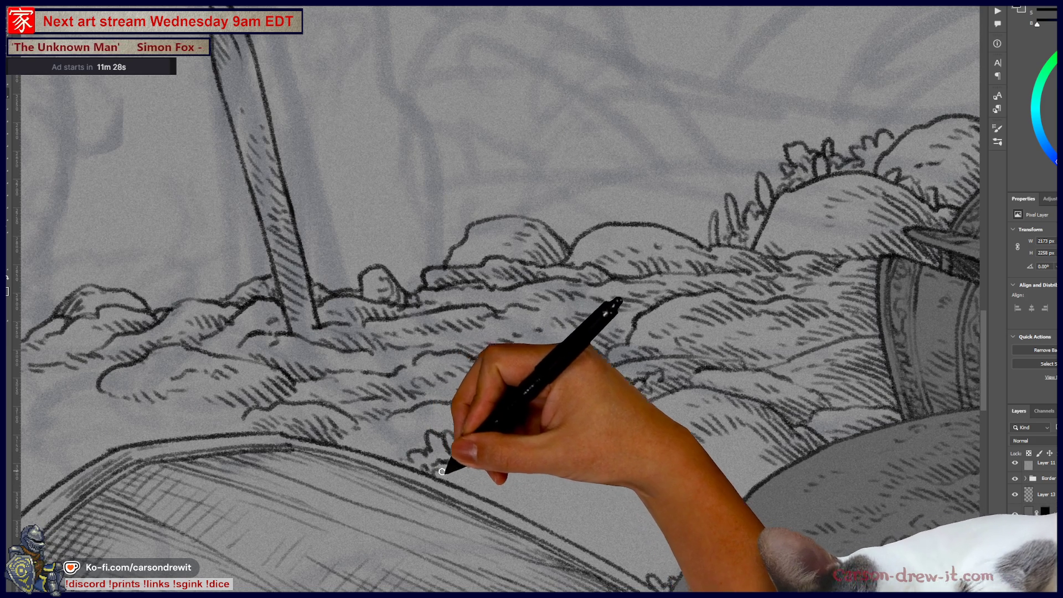
mouse_move(467, 482)
left_mouse_down()
mouse_move(399, 450)
mouse_move(415, 443)
mouse_move(430, 455)
mouse_move(376, 441)
mouse_move(415, 447)
mouse_move(434, 428)
left_mouse_up()
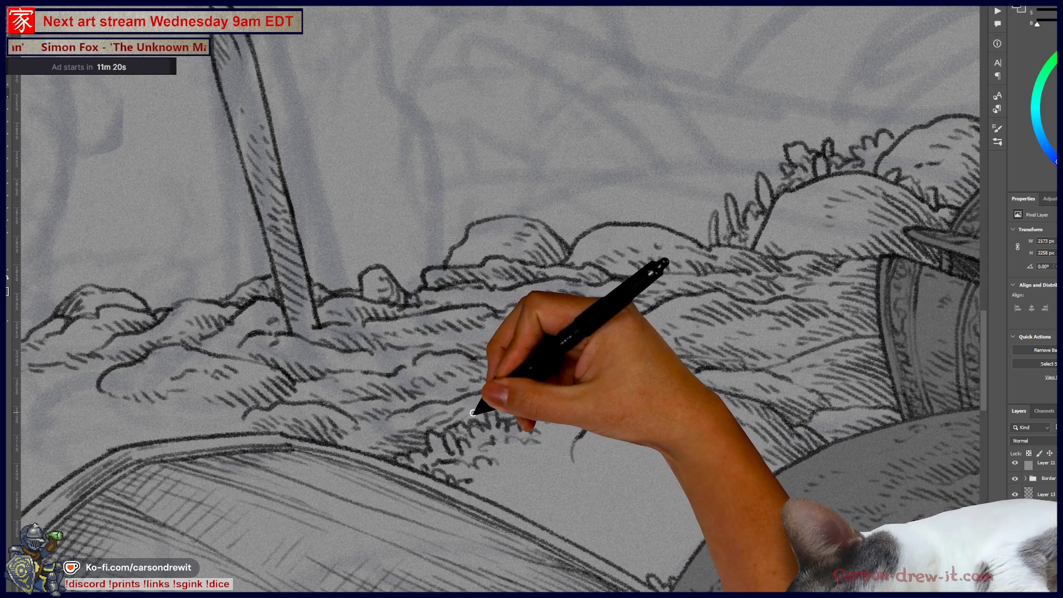
mouse_move(494, 417)
left_mouse_down()
mouse_move(550, 380)
mouse_move(605, 380)
mouse_move(580, 372)
left_mouse_up()
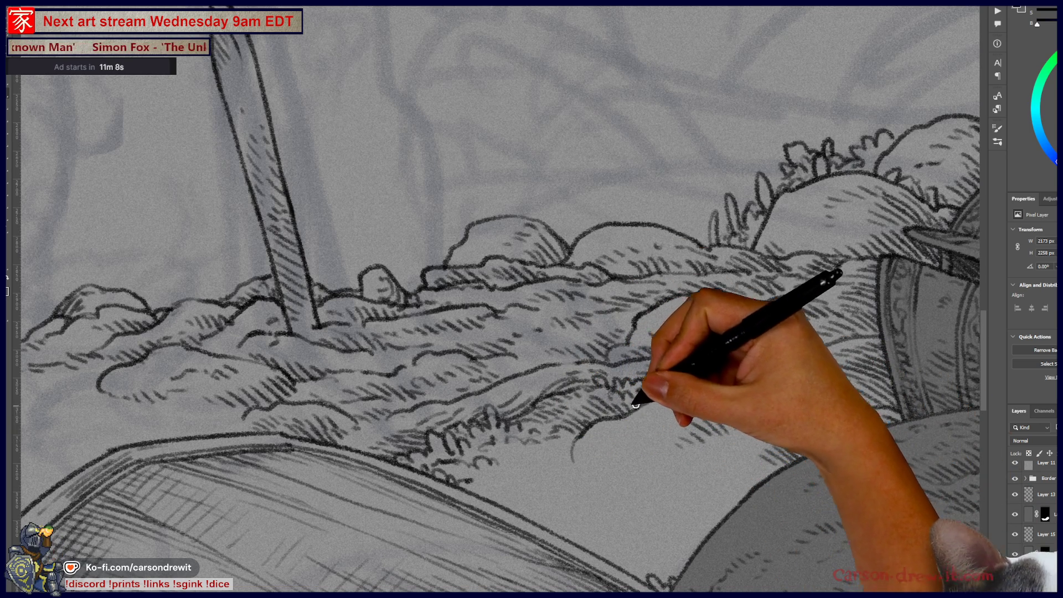
key("ctrl+minus")
key("ctrl+minus")
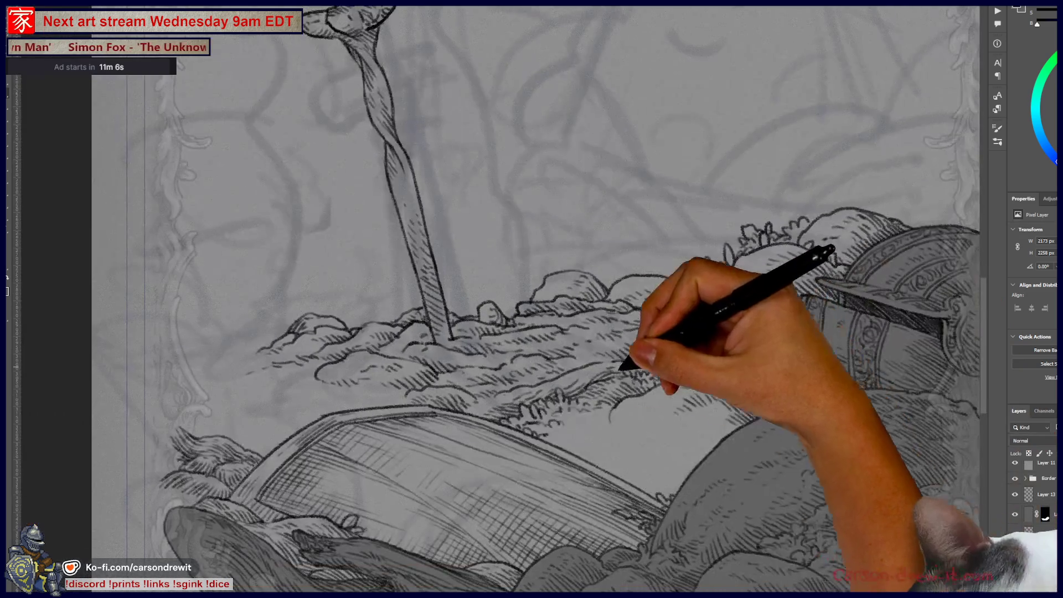
key("ctrl+plus")
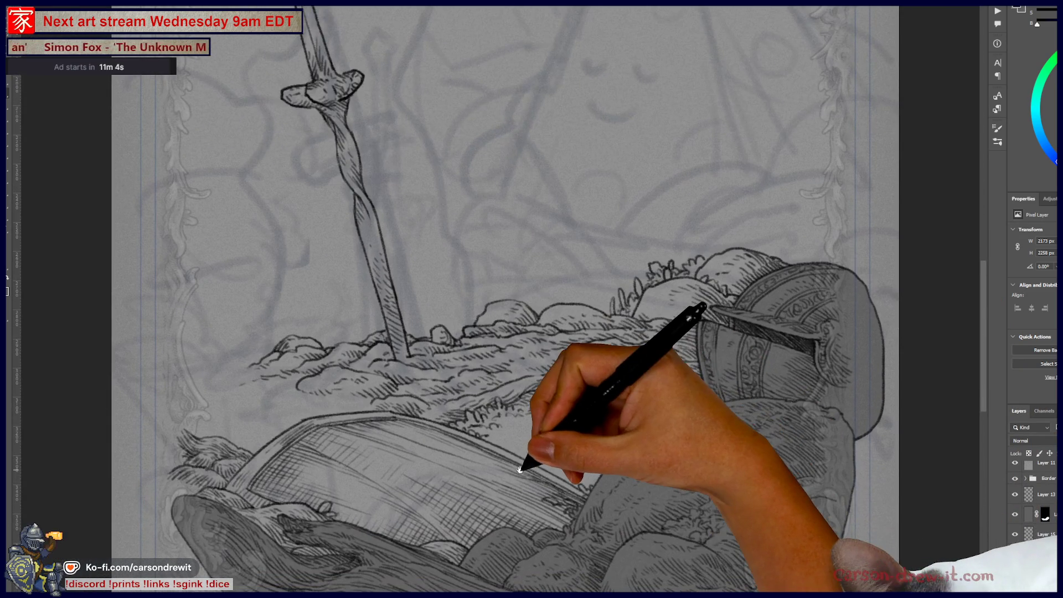
key("ctrl+plus")
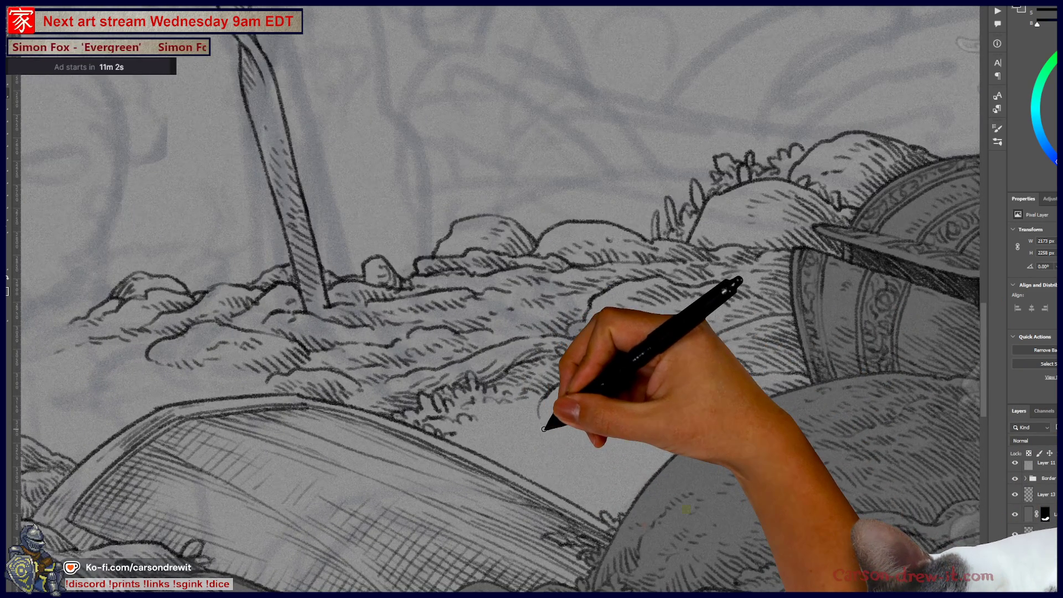
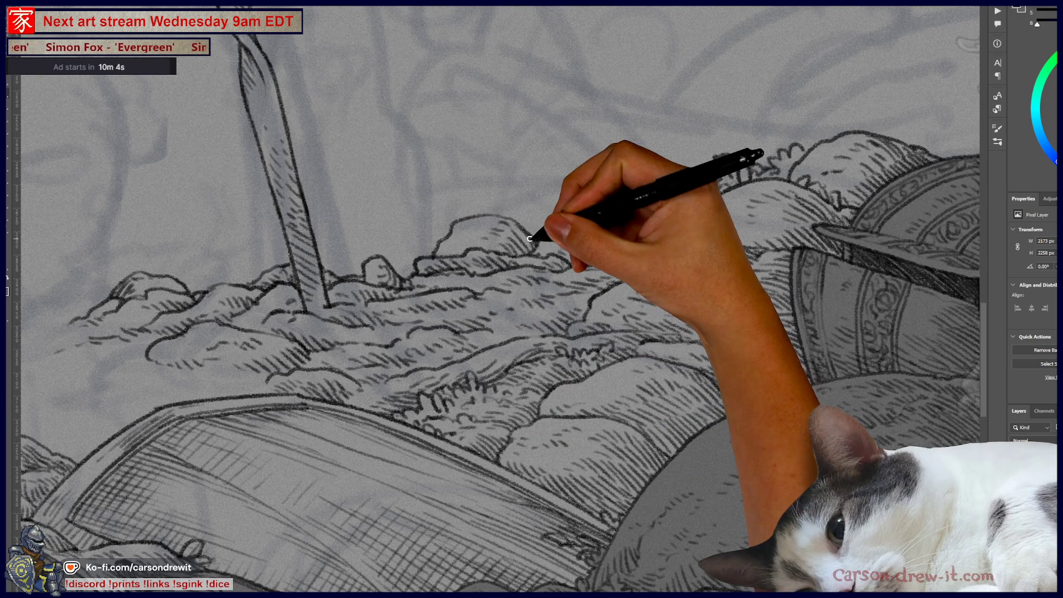
Pan down to the hills below the sword, ink short grass strokes along their lower edge, then zoom out
left_click_drag(482, 356, 641, 408)
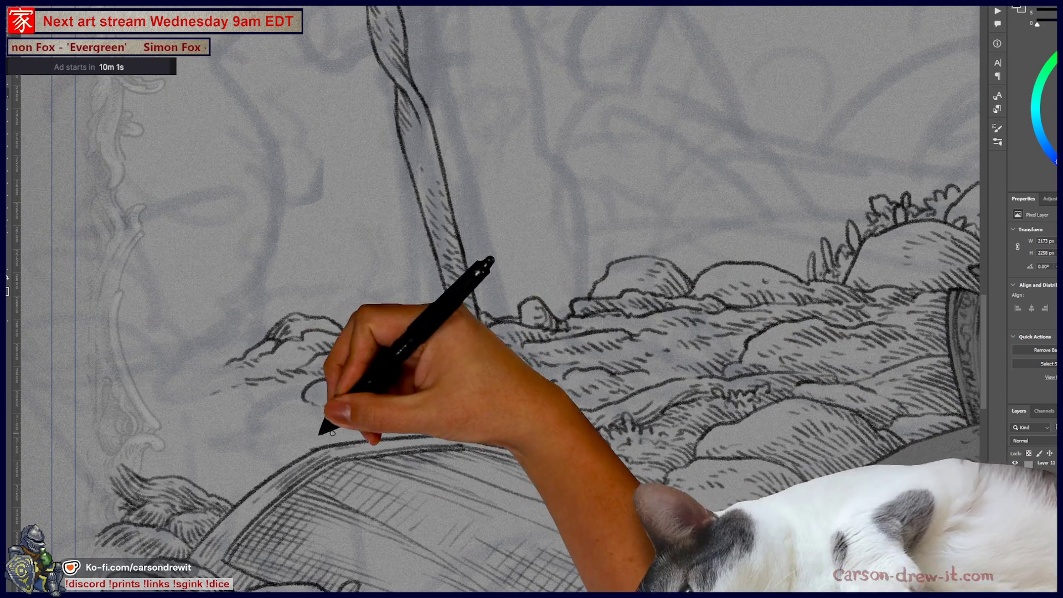
mouse_move(348, 415)
left_mouse_down()
mouse_move(373, 398)
mouse_move(387, 417)
mouse_move(427, 417)
mouse_move(415, 422)
mouse_move(423, 433)
mouse_move(380, 435)
mouse_move(415, 416)
mouse_move(294, 422)
mouse_move(364, 434)
mouse_move(347, 428)
mouse_move(365, 419)
mouse_move(321, 420)
mouse_move(336, 416)
left_mouse_up()
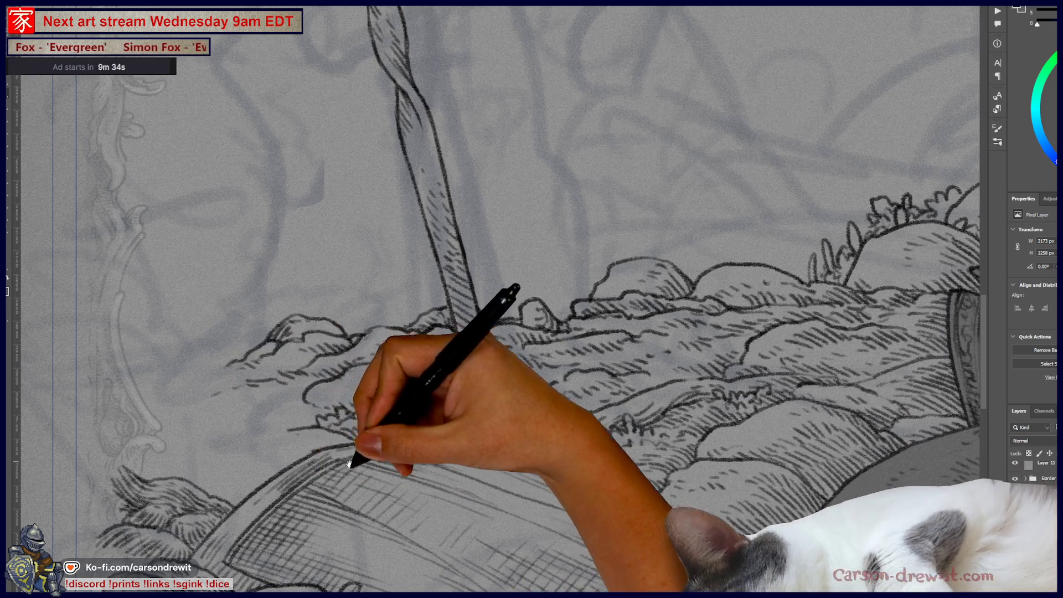
left_click_drag(348, 472, 204, 480)
key("ctrl+minus")
key("ctrl+minus")
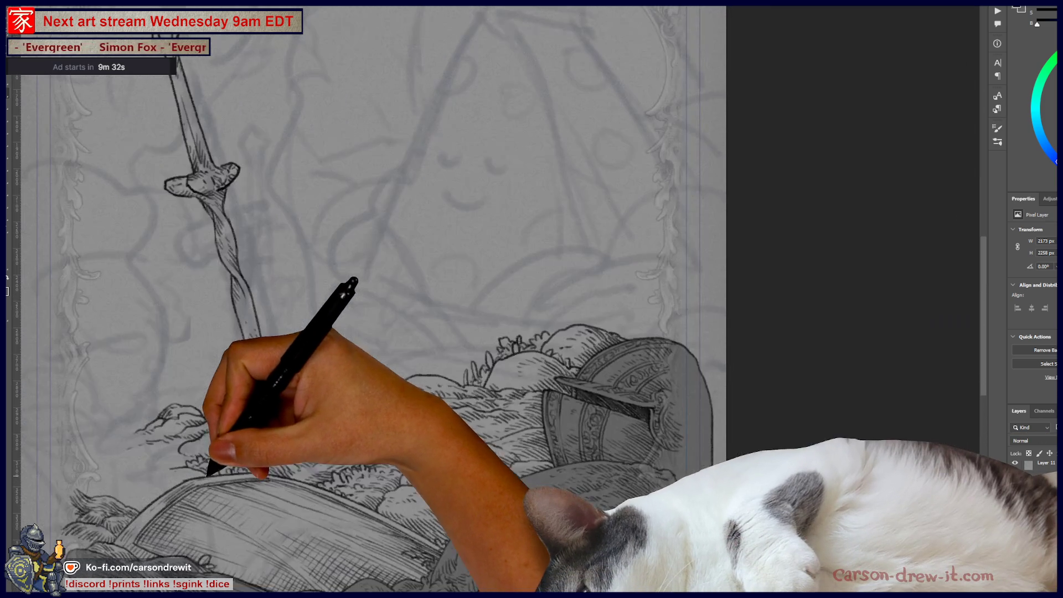
Zoom back in on the lower-left landscape, ink a wavy ridge line, and hatch beneath it
mouse_move(304, 494)
left_mouse_down()
mouse_move(581, 468)
mouse_move(609, 475)
left_mouse_up()
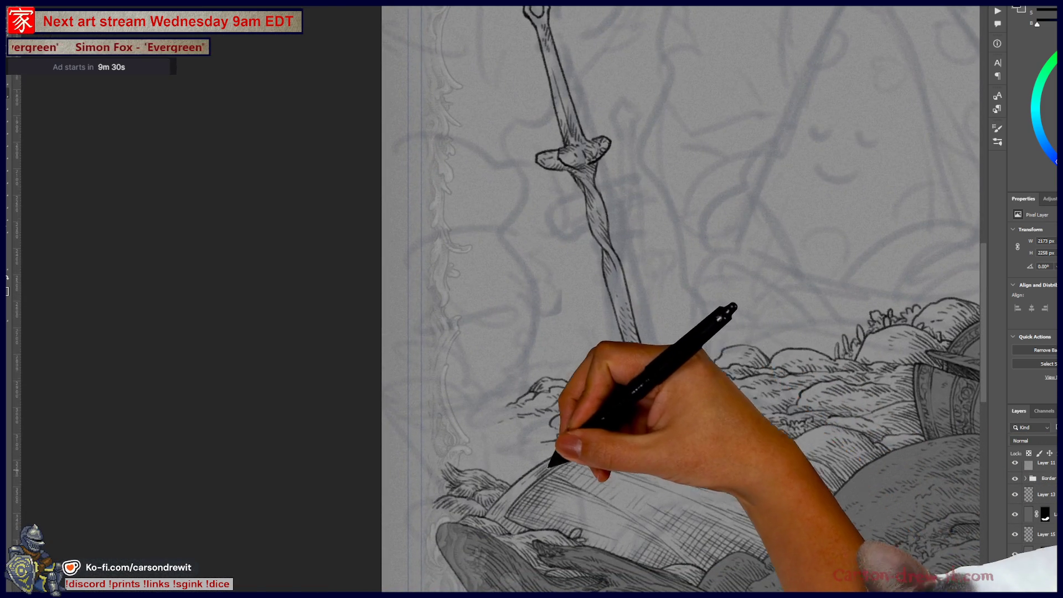
key("ctrl+plus")
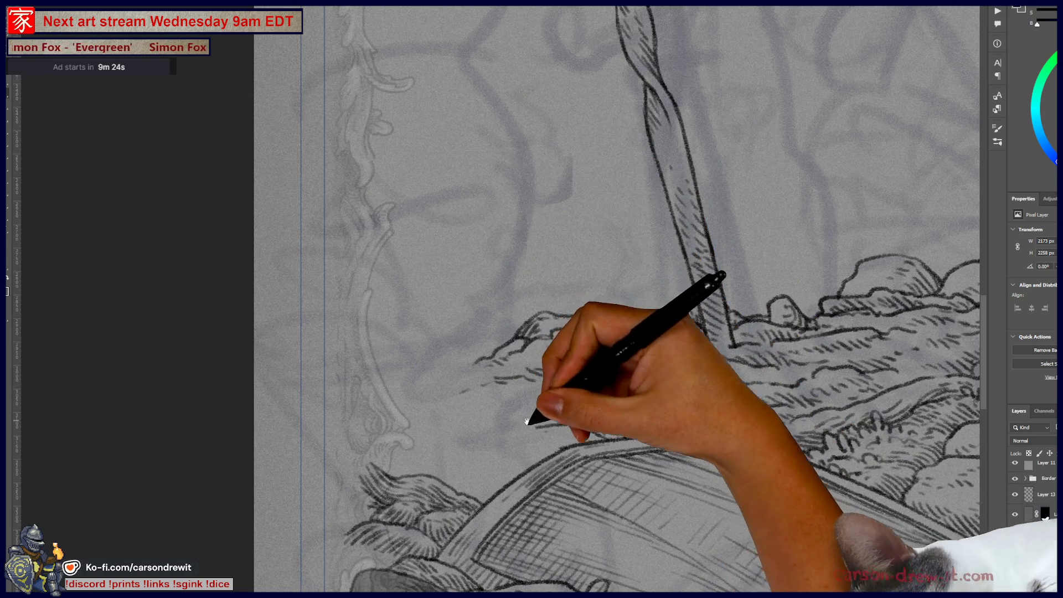
scroll(526, 416, "up", 2)
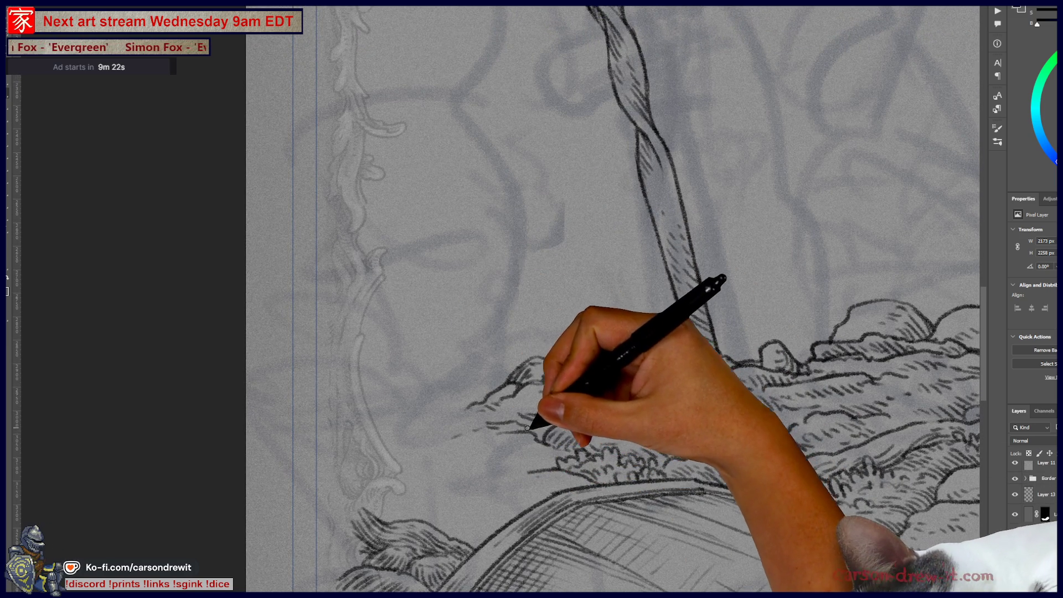
scroll(541, 442, "right", 2)
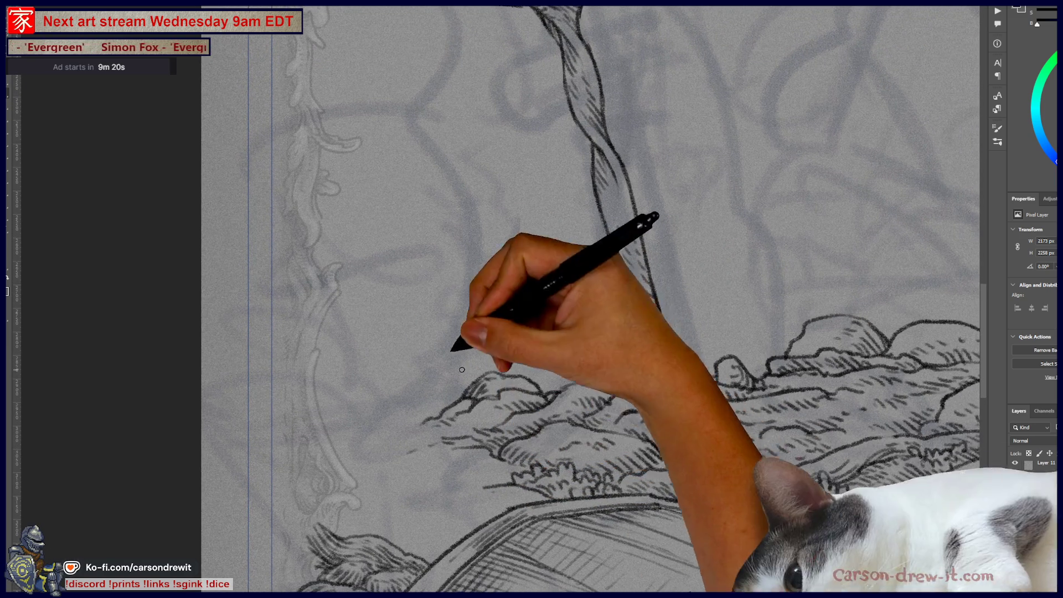
left_click_drag(460, 405, 304, 420)
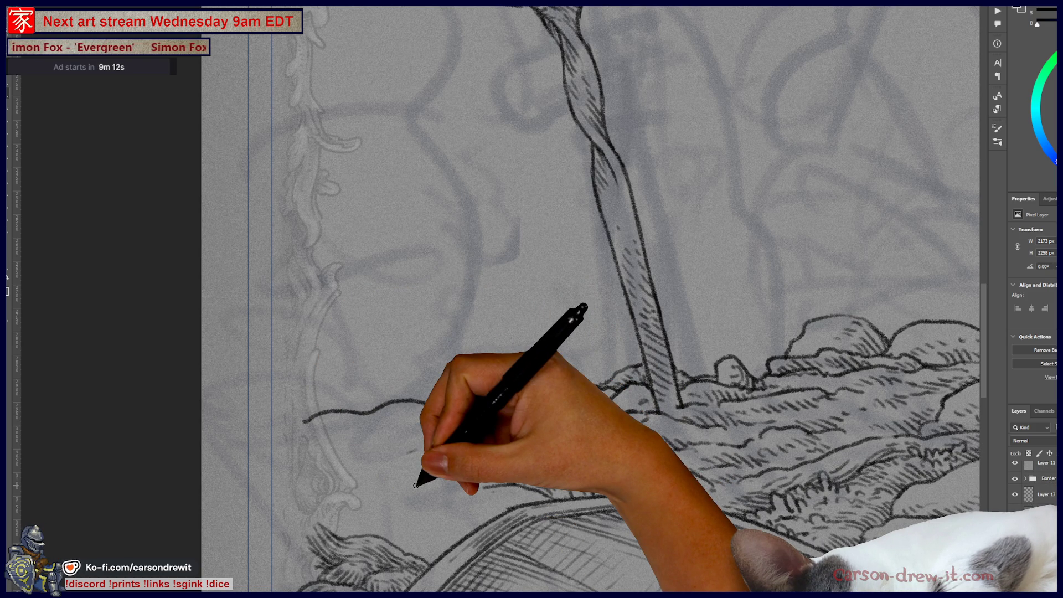
mouse_move(308, 417)
left_mouse_down()
mouse_move(366, 429)
mouse_move(355, 418)
mouse_move(383, 416)
mouse_move(384, 428)
mouse_move(427, 418)
left_mouse_up()
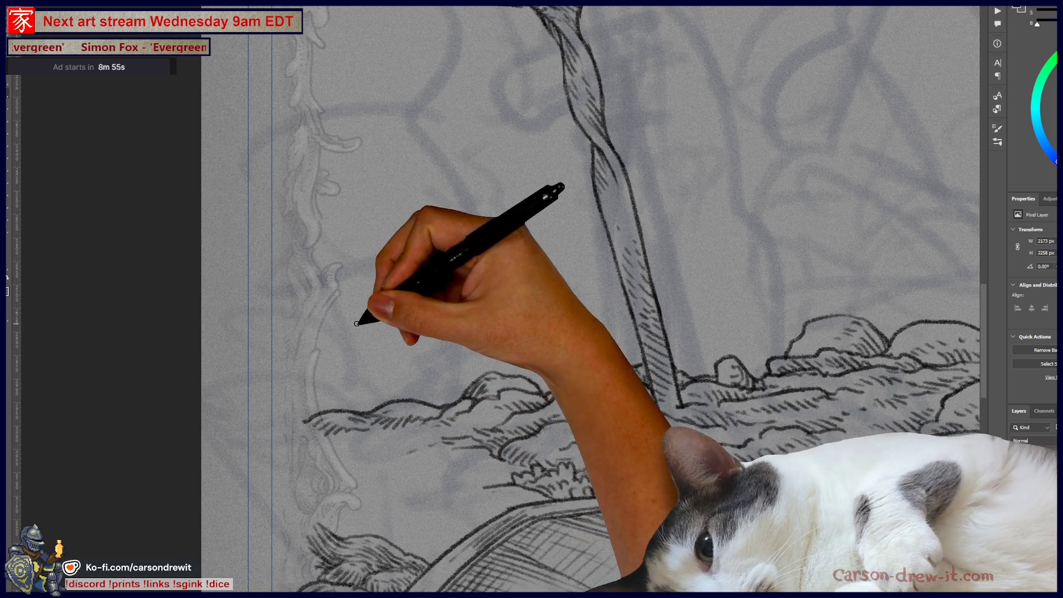
Outline a rounded boulder over the left ridge and shade it with diagonal hatching down its left side
mouse_move(254, 324)
left_mouse_down()
mouse_move(408, 325)
mouse_move(427, 392)
left_mouse_up()
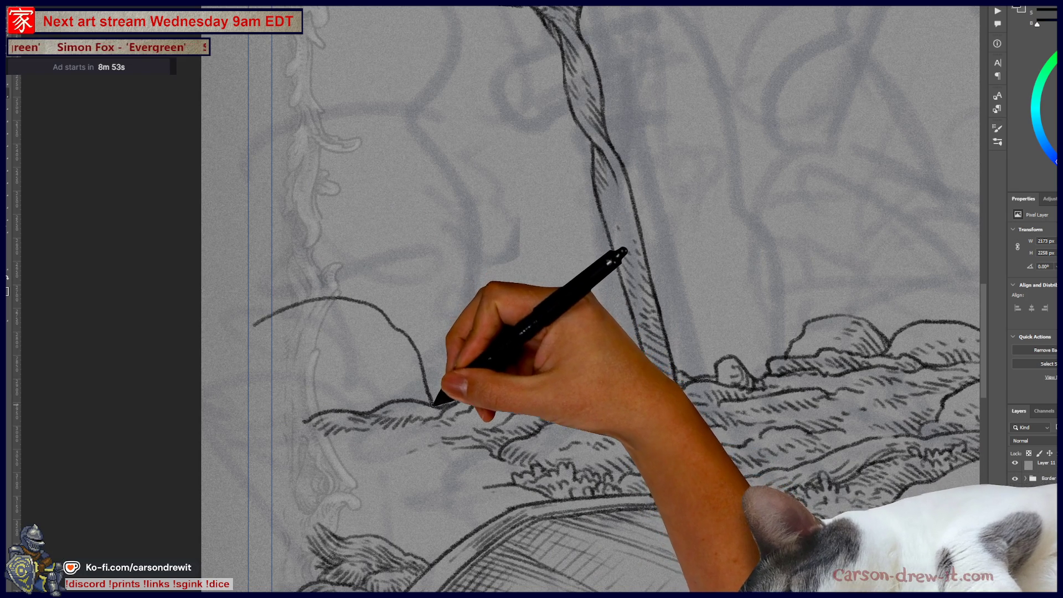
mouse_move(295, 364)
left_mouse_down()
mouse_move(309, 387)
mouse_move(351, 365)
mouse_move(328, 410)
mouse_move(356, 385)
mouse_move(387, 380)
mouse_move(356, 306)
mouse_move(382, 331)
mouse_move(391, 373)
mouse_move(423, 387)
mouse_move(411, 370)
left_mouse_up()
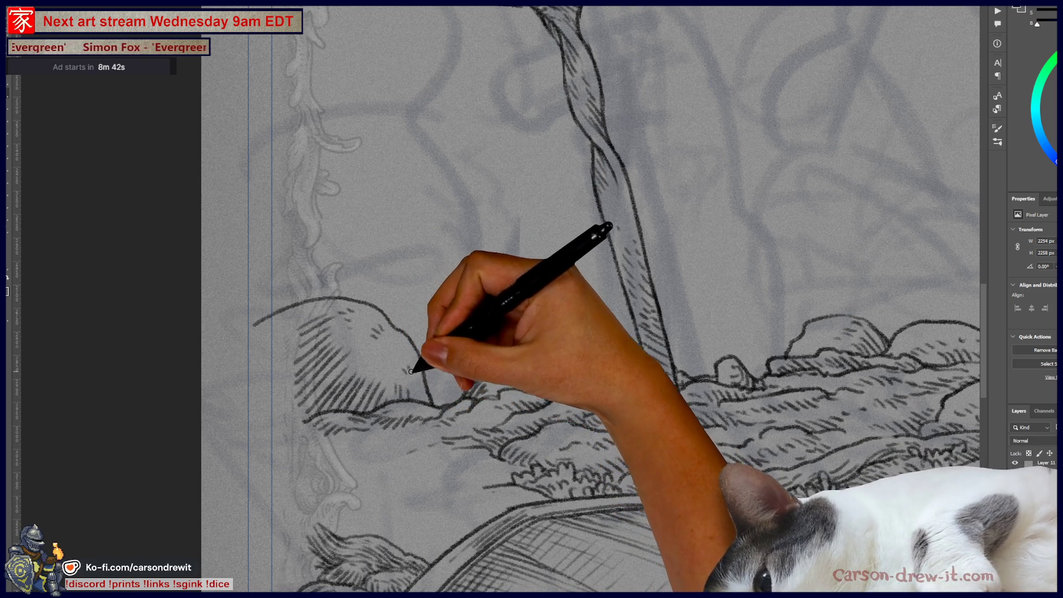
mouse_move(266, 345)
left_mouse_down()
mouse_move(289, 337)
mouse_move(296, 356)
mouse_move(283, 408)
left_mouse_up()
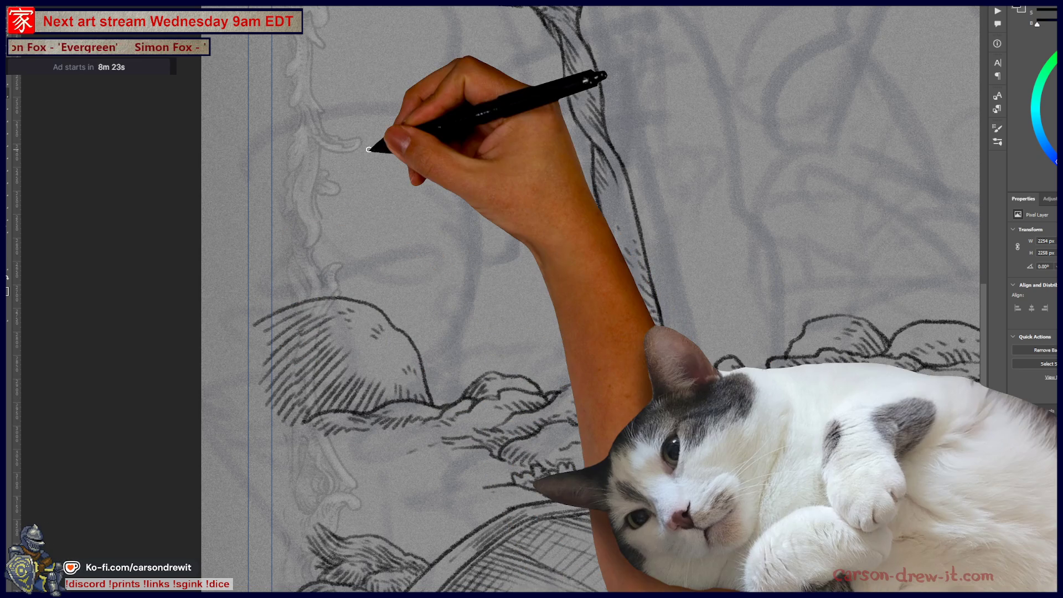
mouse_move(372, 147)
left_mouse_down()
mouse_move(363, 202)
mouse_move(582, 333)
mouse_move(370, 455)
mouse_move(387, 439)
mouse_move(645, 474)
mouse_move(609, 454)
left_mouse_up()
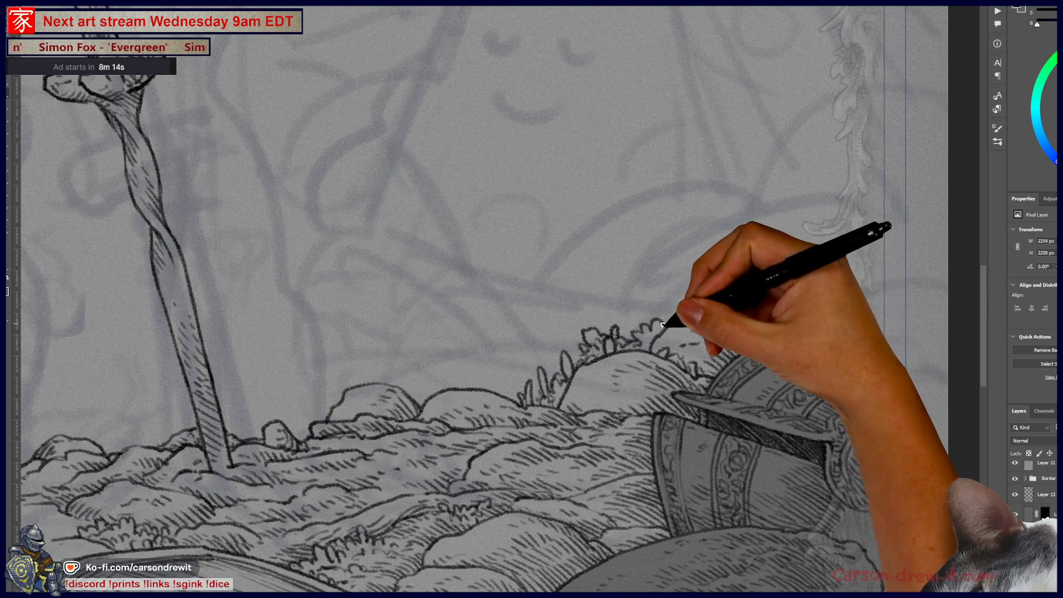
Draw grass blades and a small bush outline on the hilltop above the helmet, then pan along the hills
mouse_move(678, 320)
left_mouse_down()
mouse_move(703, 309)
mouse_move(703, 294)
mouse_move(720, 307)
mouse_move(736, 291)
mouse_move(746, 310)
left_mouse_up()
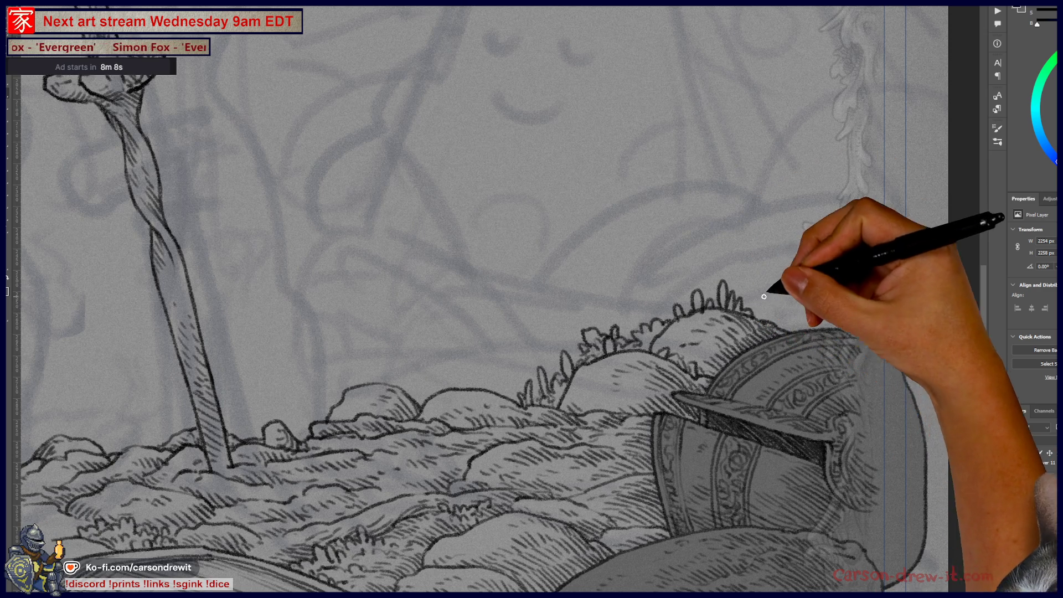
mouse_move(750, 297)
left_mouse_down()
mouse_move(790, 285)
mouse_move(771, 306)
left_mouse_up()
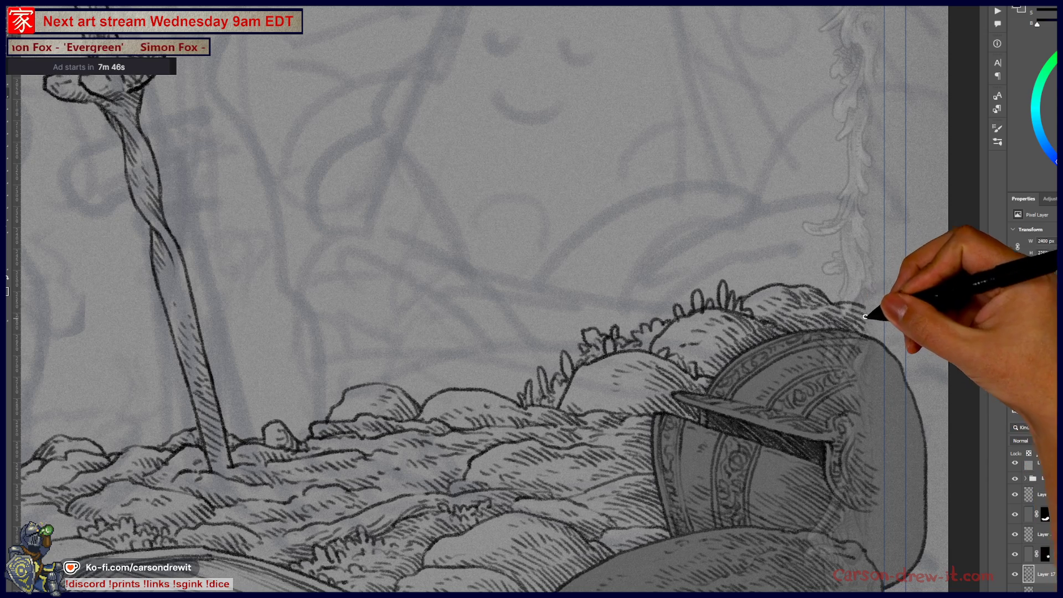
left_click_drag(652, 475, 758, 490)
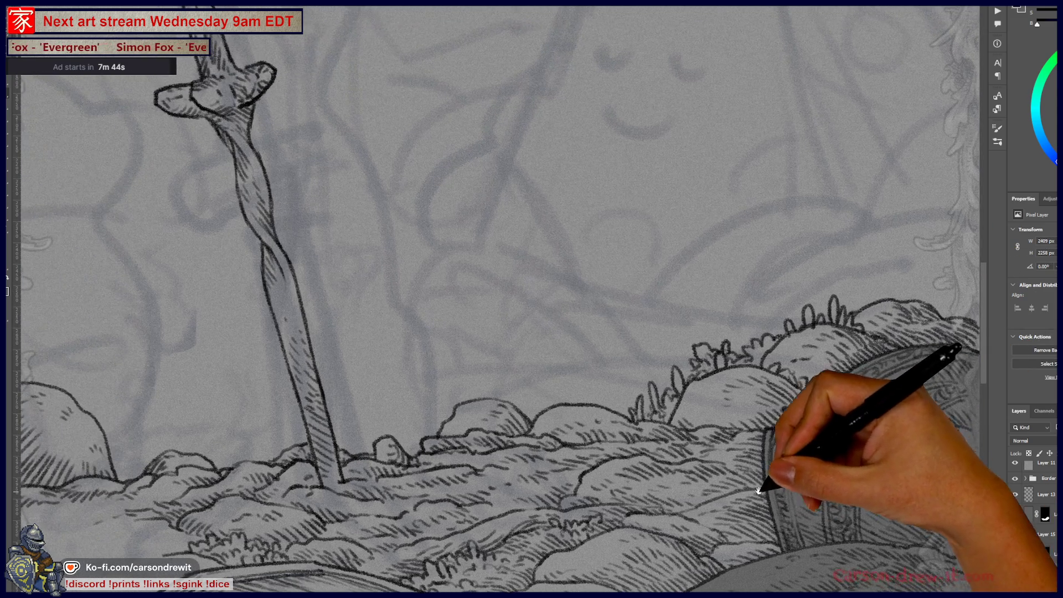
left_click_drag(581, 434, 606, 315)
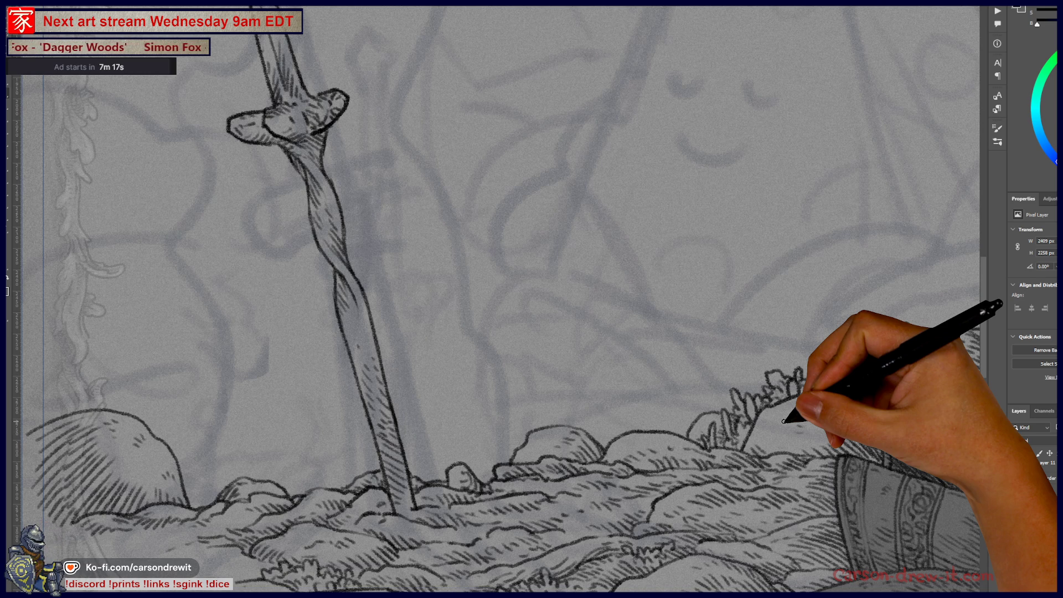
key("ctrl+minus")
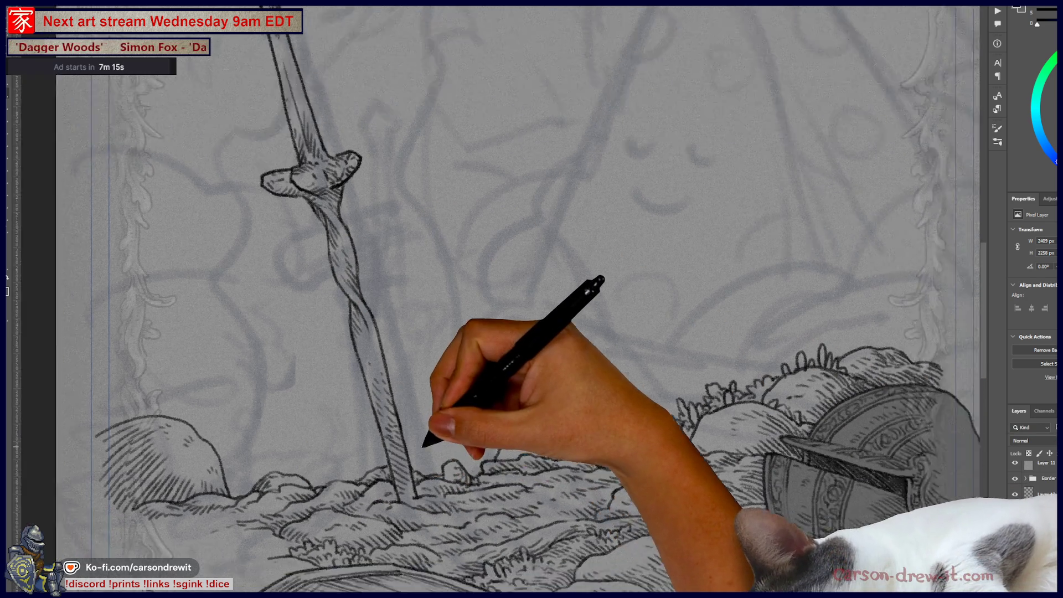
Review the whole page, zoom in on the sword base to hatch the mounds, then return to full view
key("ctrl+minus")
key("ctrl+minus")
key("ctrl+minus")
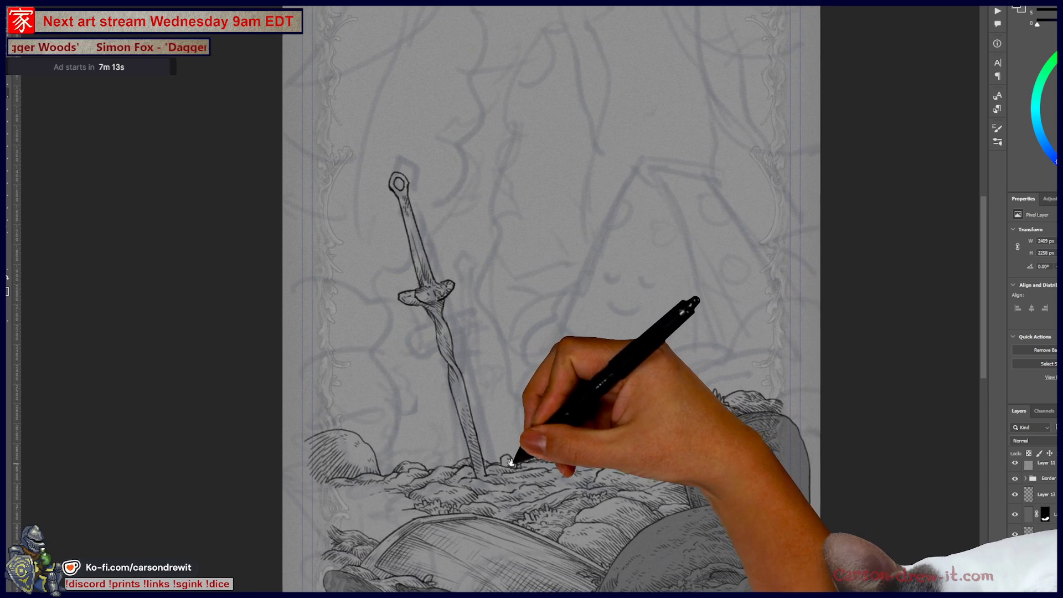
left_click_drag(511, 462, 523, 442)
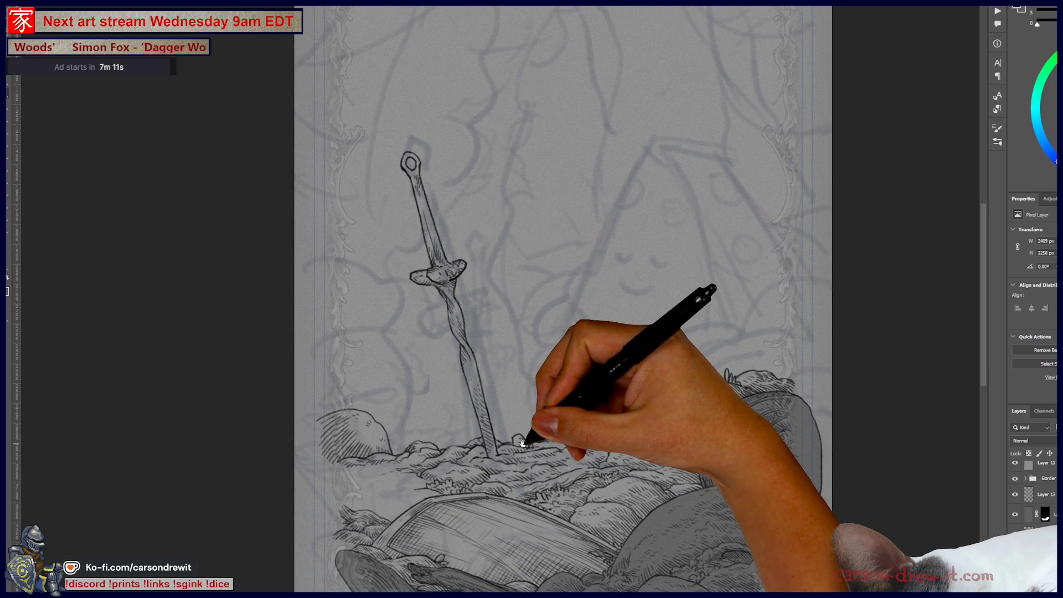
key("ctrl+plus")
key("ctrl+plus")
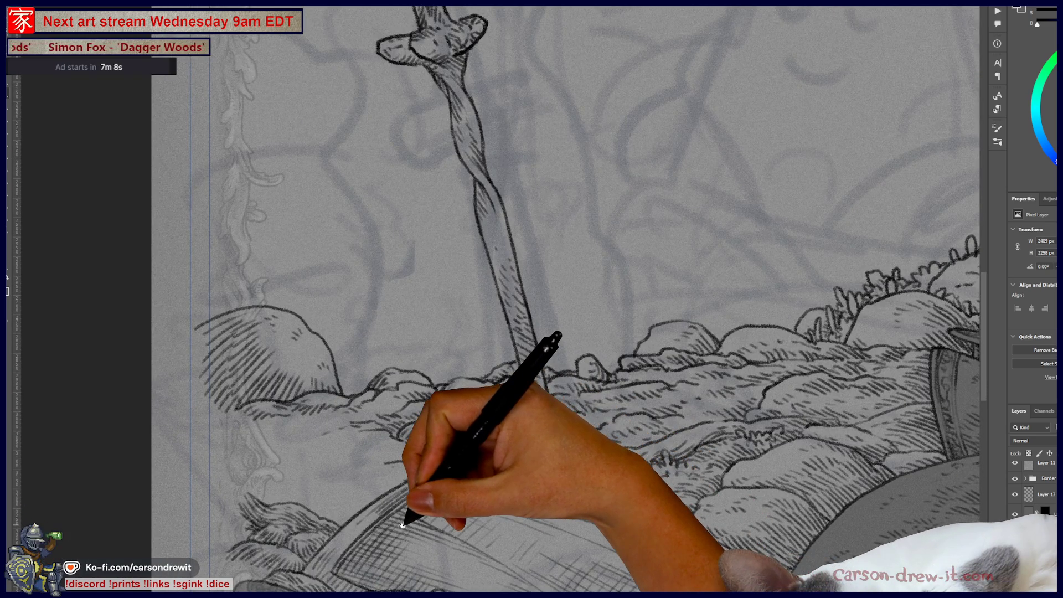
left_click_drag(402, 524, 451, 487)
key("ctrl+plus")
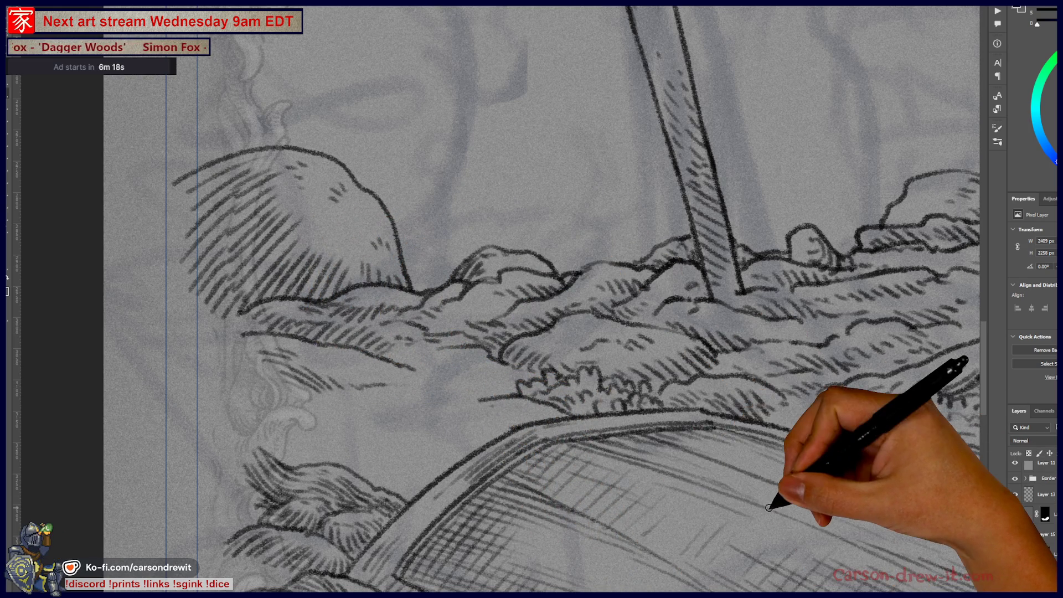
key("ctrl+0")
mouse_move(558, 269)
left_mouse_down()
mouse_move(613, 388)
mouse_move(609, 415)
left_mouse_up()
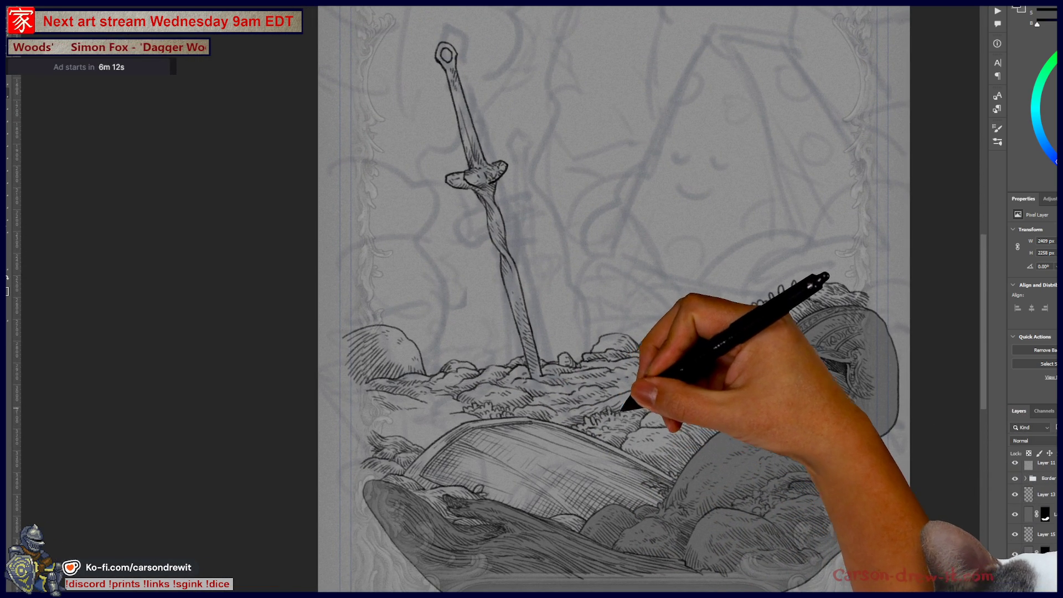
Zoom in on the mounds between the sword and foreground slab, hatch them further, and zoom out to check
scroll(603, 401, "up", 2)
scroll(520, 376, "up", 1)
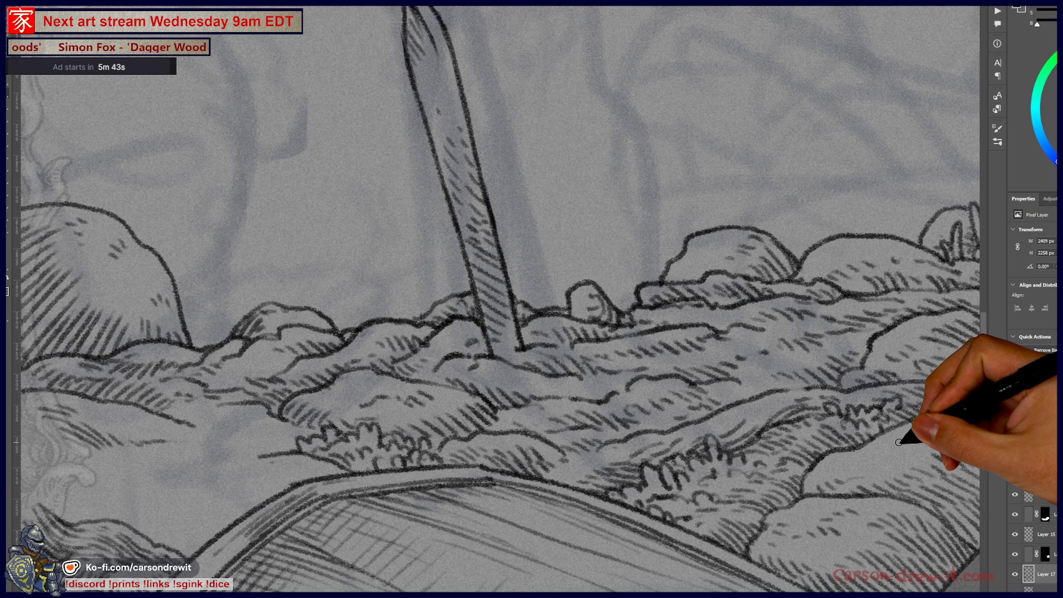
scroll(532, 299, "left", 5)
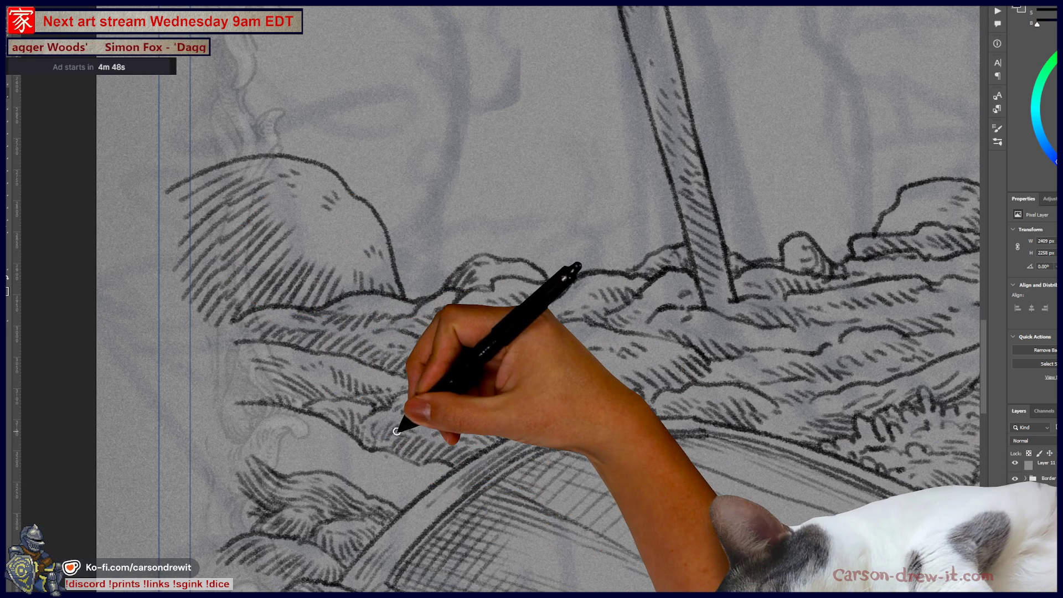
key("ctrl+minus")
key("ctrl+minus")
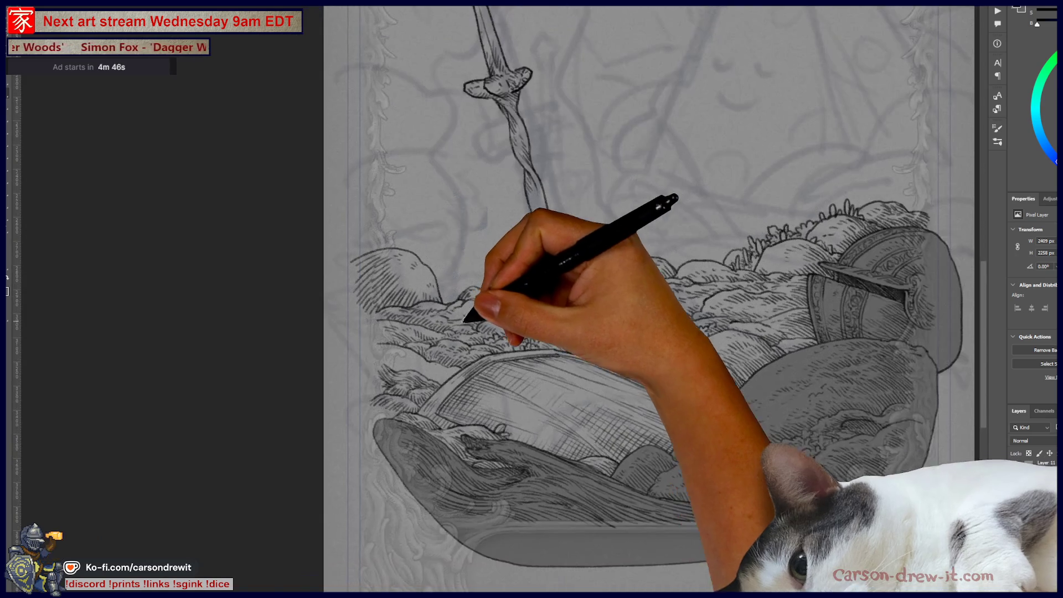
Check the composition, zoom in toward the dagger and left boulder, and shrink the brush
key("ctrl+minus")
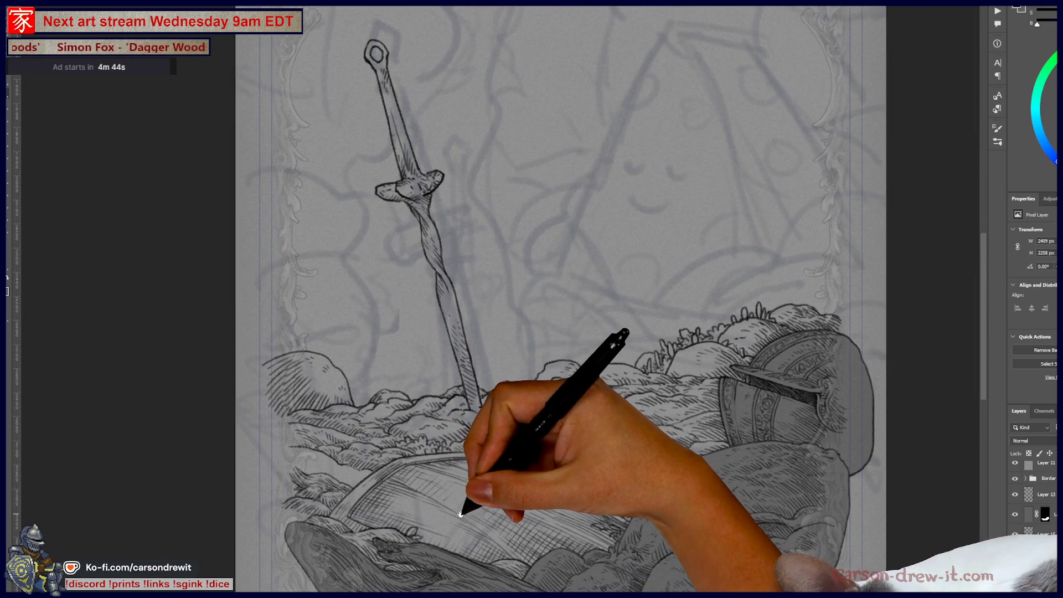
key("ctrl+plus")
key("ctrl+plus")
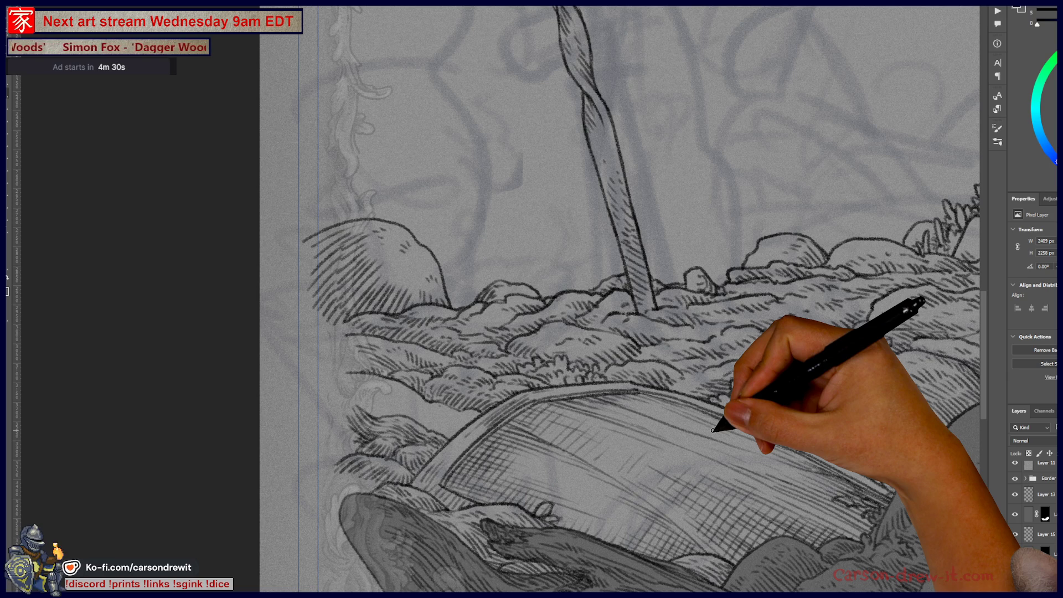
key("ctrl+plus")
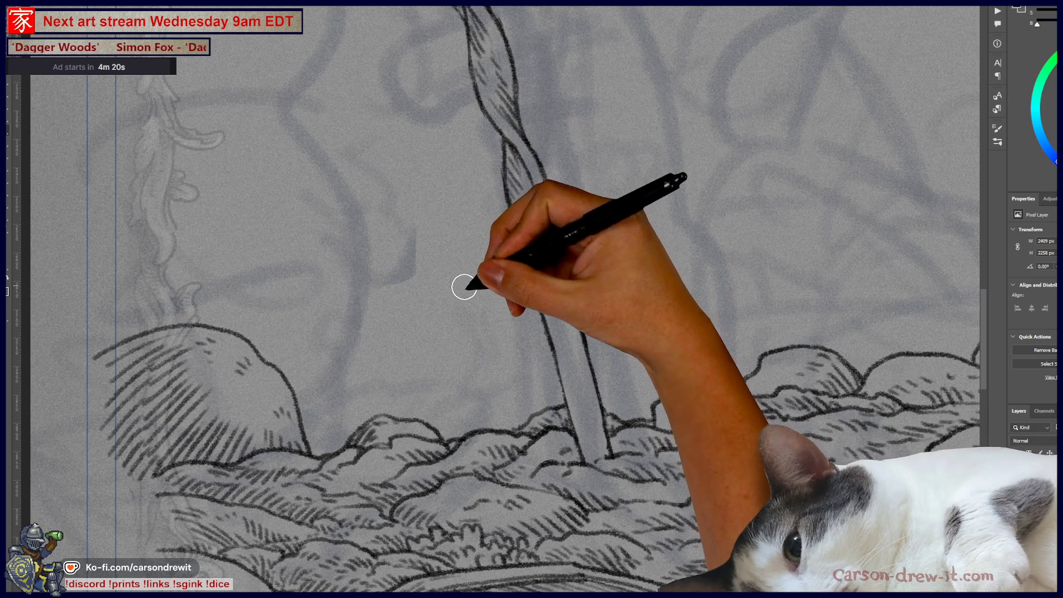
key("[")
key("[")
key("[")
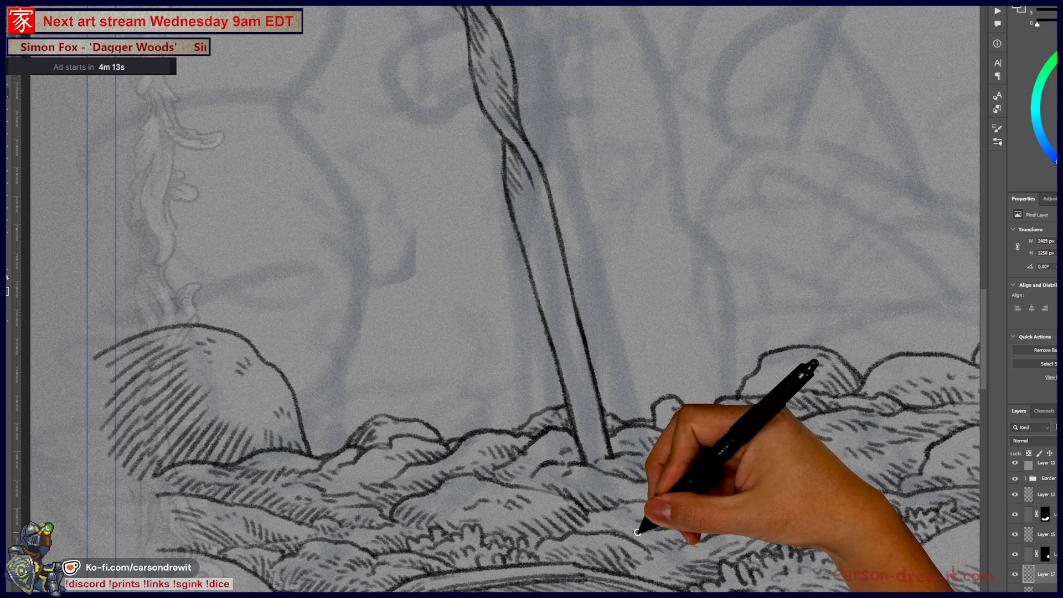
Frame the left edge of the rocky scene and ink a contour line along it
left_click_drag(563, 434, 630, 423)
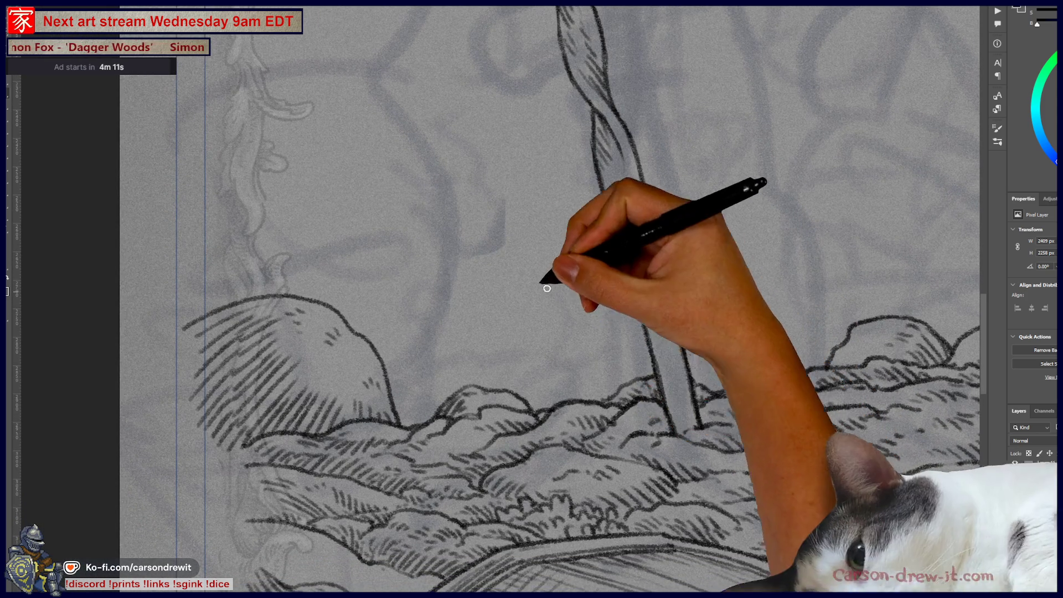
left_click_drag(412, 514, 482, 508)
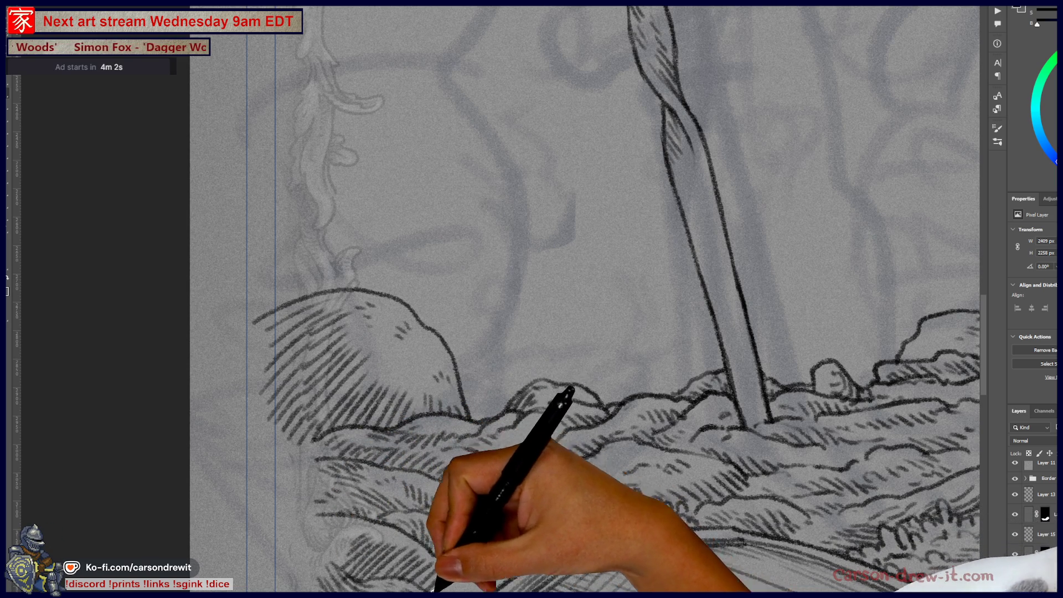
mouse_move(570, 536)
left_mouse_down()
mouse_move(490, 536)
mouse_move(555, 409)
left_mouse_up()
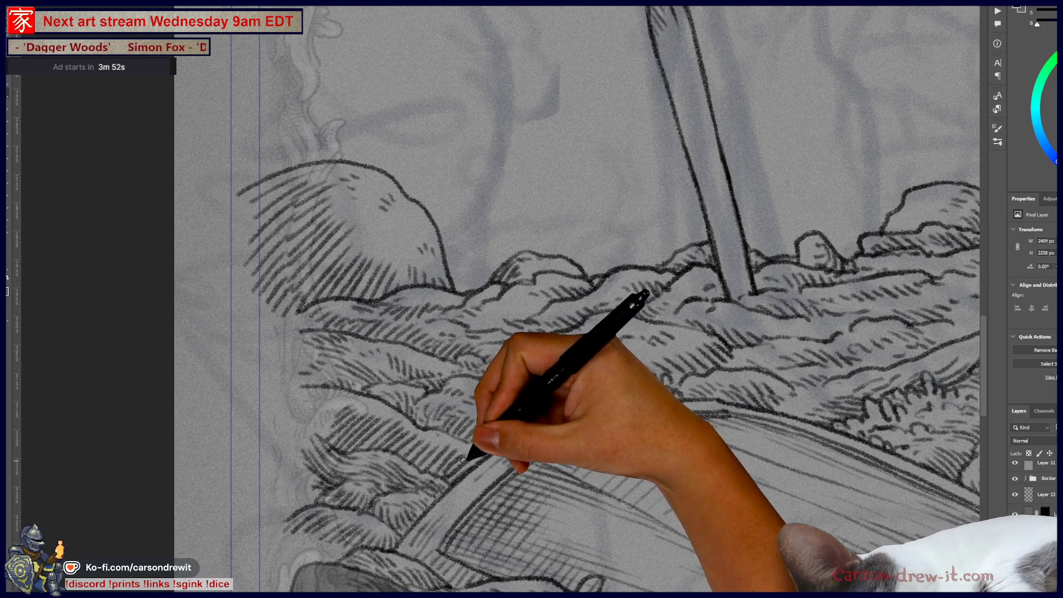
left_click_drag(554, 390, 284, 457)
mouse_move(570, 398)
left_mouse_down()
mouse_move(451, 422)
mouse_move(362, 490)
left_mouse_up()
key("ctrl+minus")
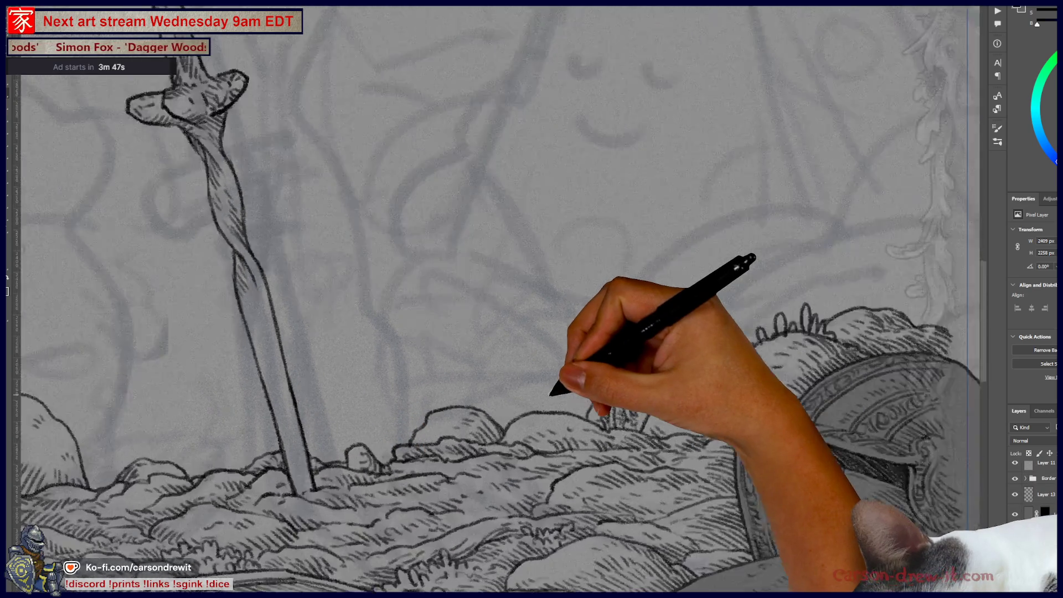
key("ctrl+minus")
key("ctrl+plus")
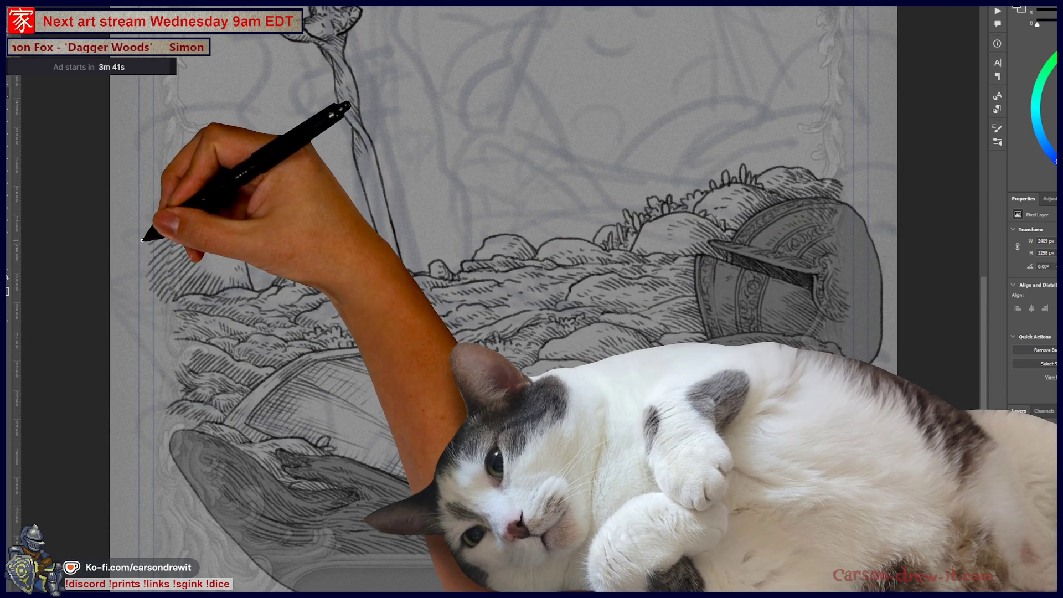
mouse_move(142, 237)
left_mouse_down()
mouse_move(147, 356)
mouse_move(200, 474)
left_mouse_up()
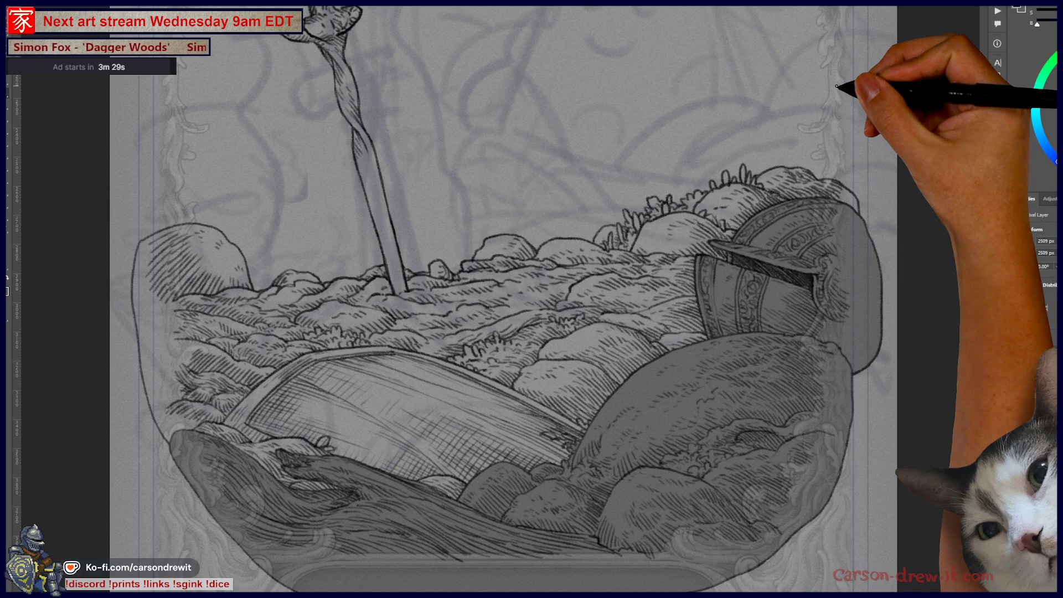
Ink a grass tuft near the sword's base, panning around the hills beside it
left_click_drag(387, 297, 487, 382)
mouse_move(346, 390)
left_mouse_down()
mouse_move(369, 375)
mouse_move(511, 427)
mouse_move(469, 395)
mouse_move(517, 394)
left_mouse_up()
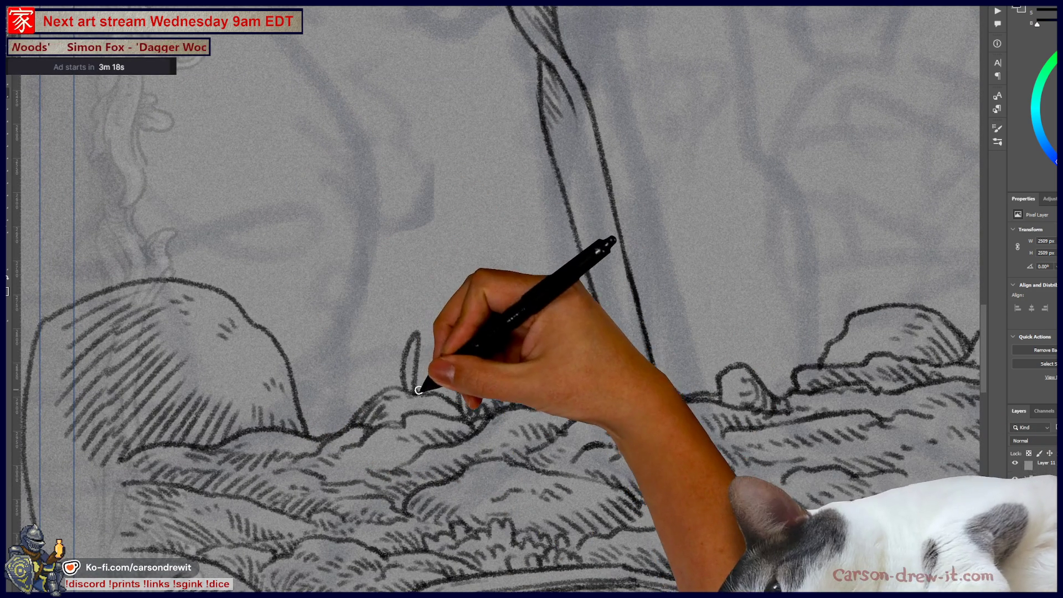
left_click_drag(346, 400, 359, 414)
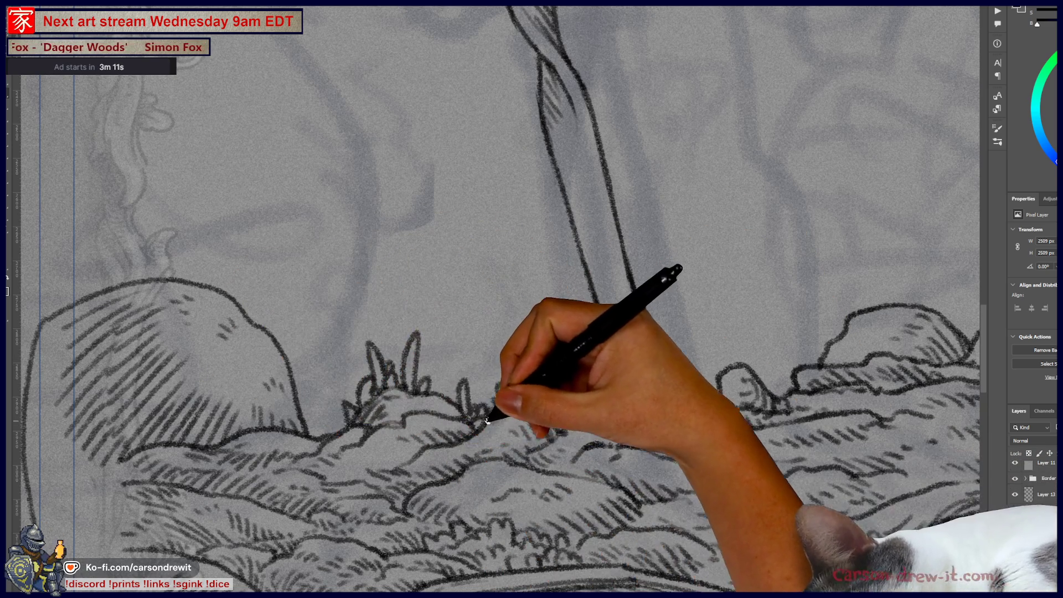
left_click_drag(486, 422, 318, 440)
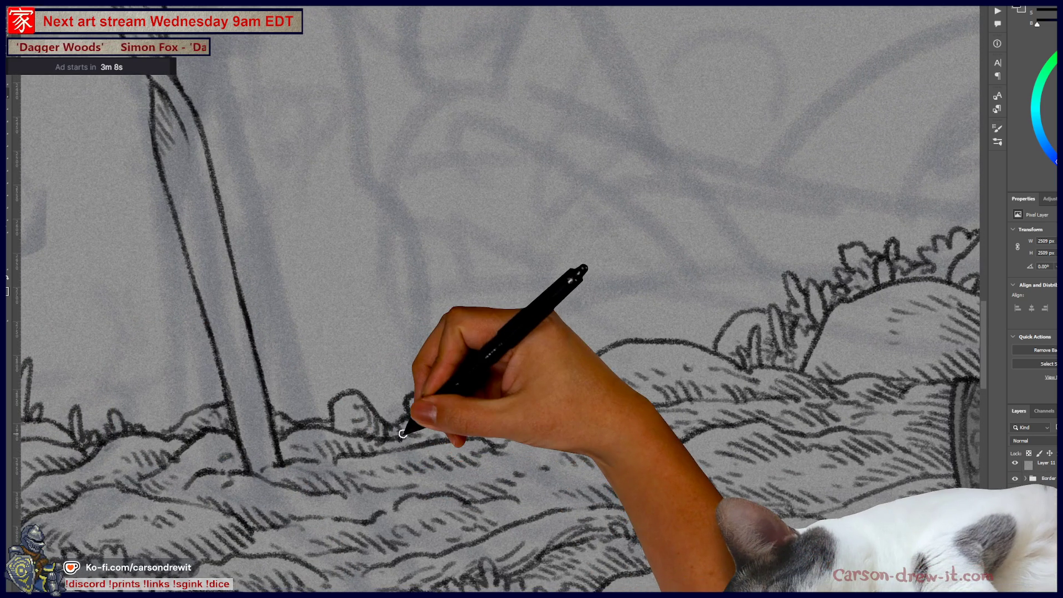
scroll(409, 431, "down", 2)
left_click_drag(361, 409, 482, 399)
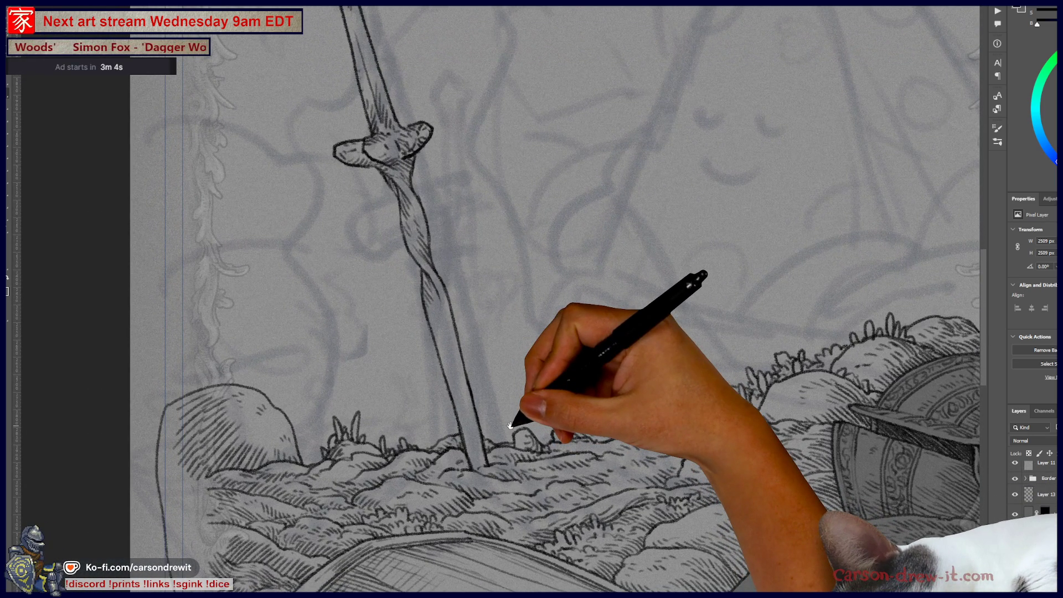
left_click_drag(511, 425, 505, 339)
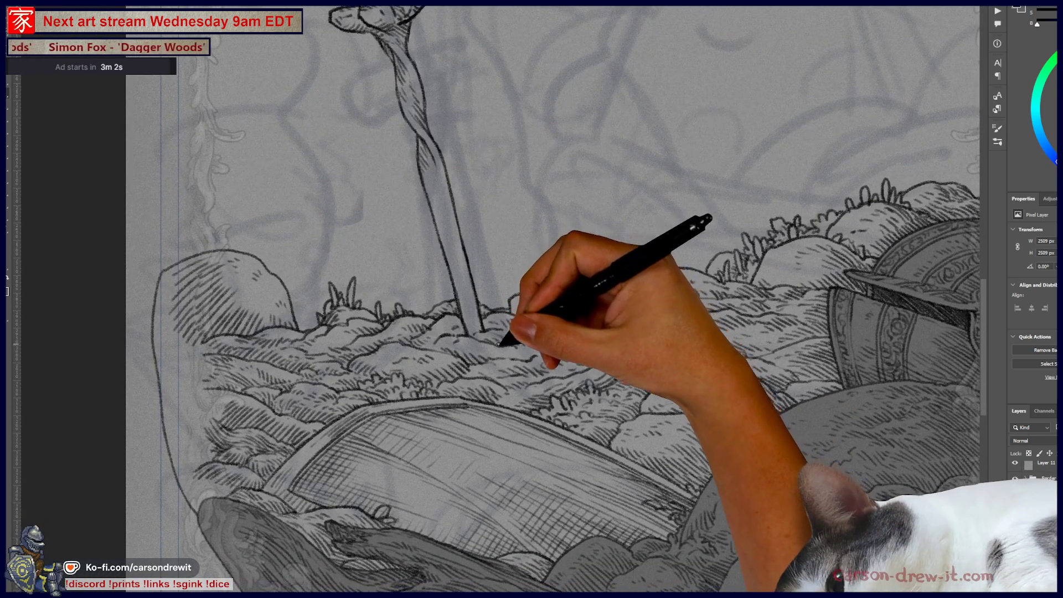
scroll(507, 355, "down", 2)
scroll(505, 443, "up", 2)
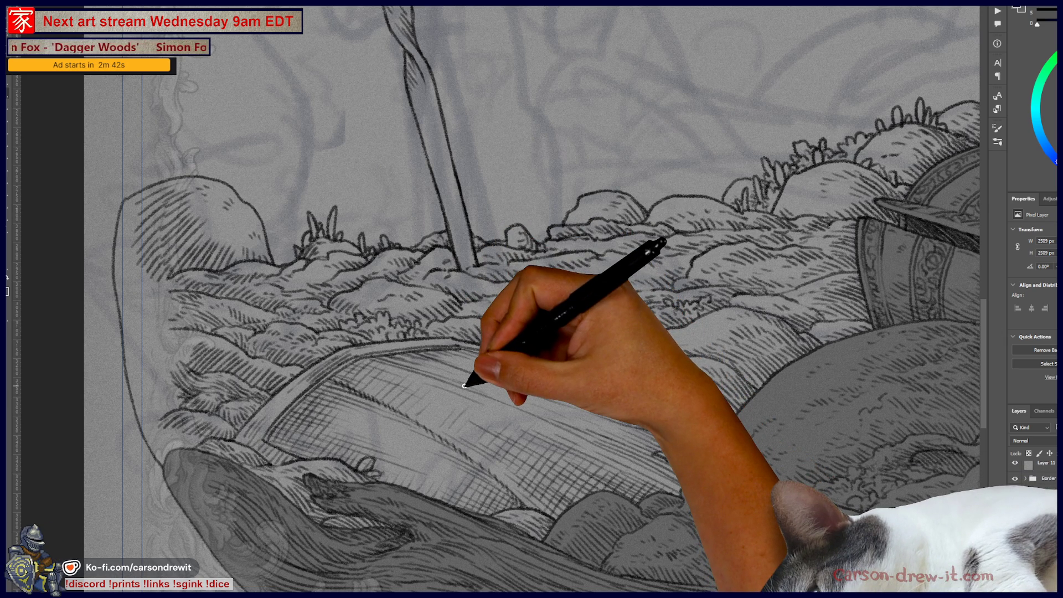
Zoom out and center the whole artwork on screen
mouse_move(570, 380)
left_mouse_down()
mouse_move(486, 486)
mouse_move(508, 450)
left_mouse_up()
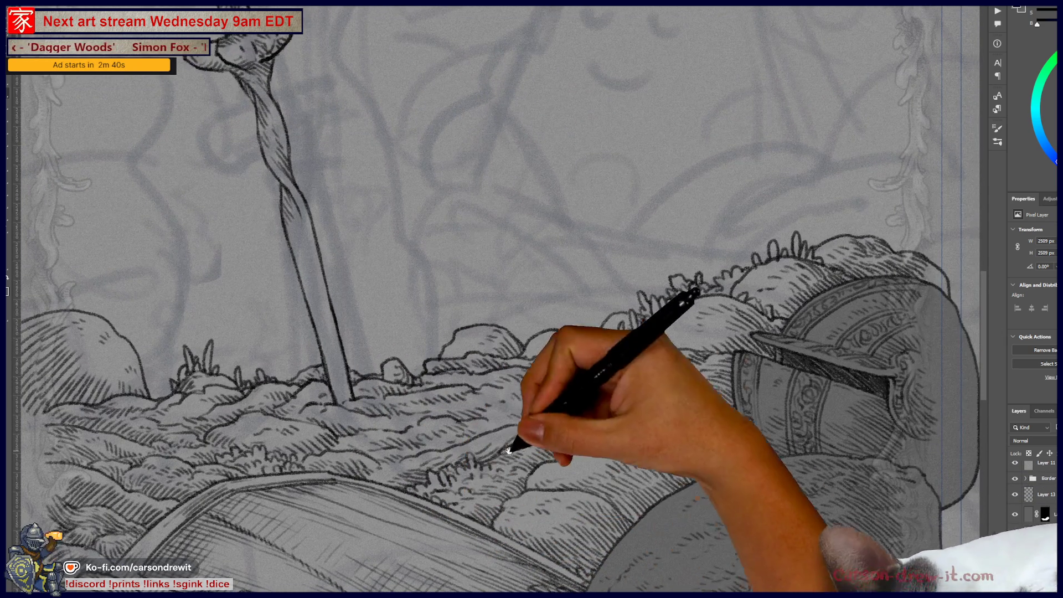
left_click_drag(617, 398, 645, 456)
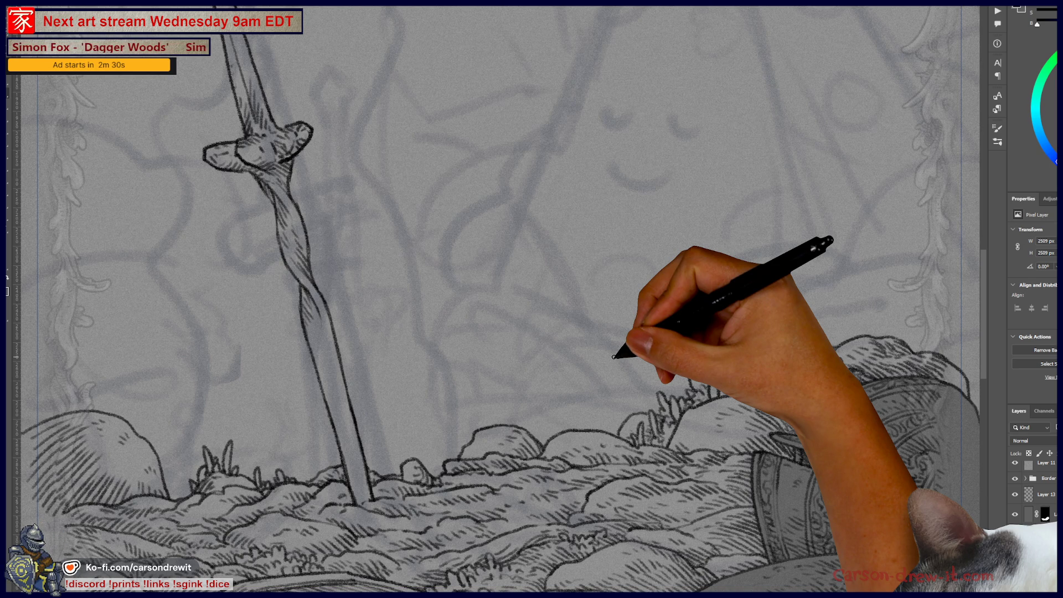
key("ctrl+minus")
key("ctrl+minus")
key("ctrl+minus")
mouse_move(379, 297)
left_mouse_down()
mouse_move(432, 311)
mouse_move(423, 281)
left_mouse_up()
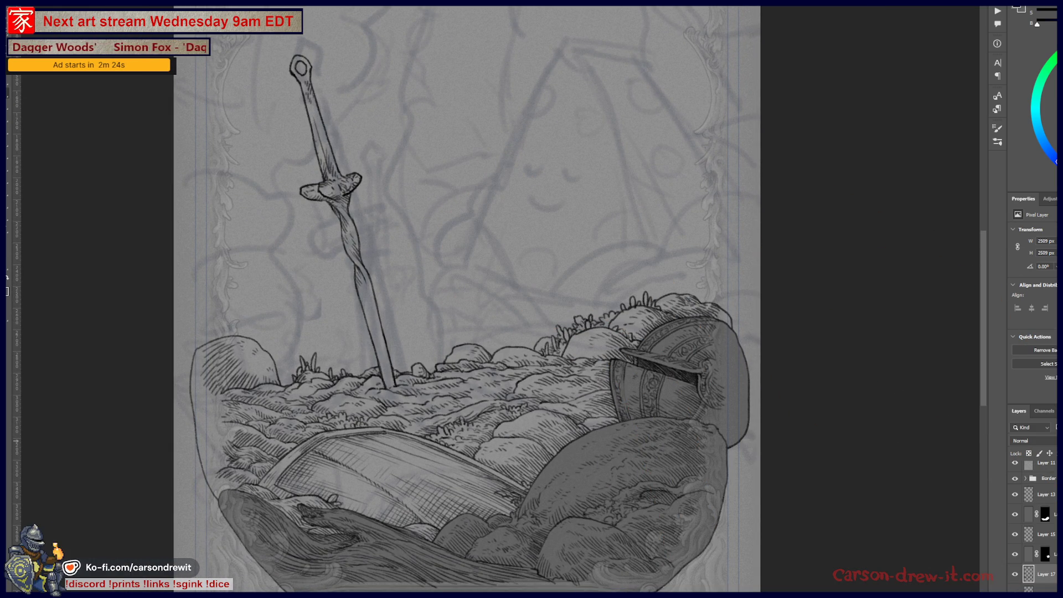
Run the BG Mask action from the Actions panel and view it as a red Quick Mask
left_click(998, 10)
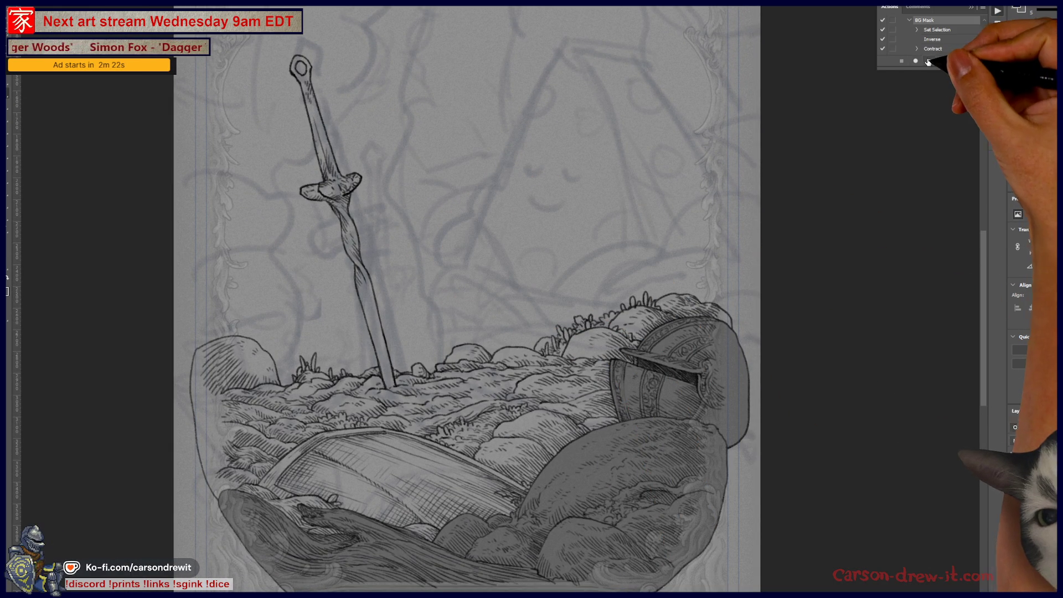
left_click(930, 61)
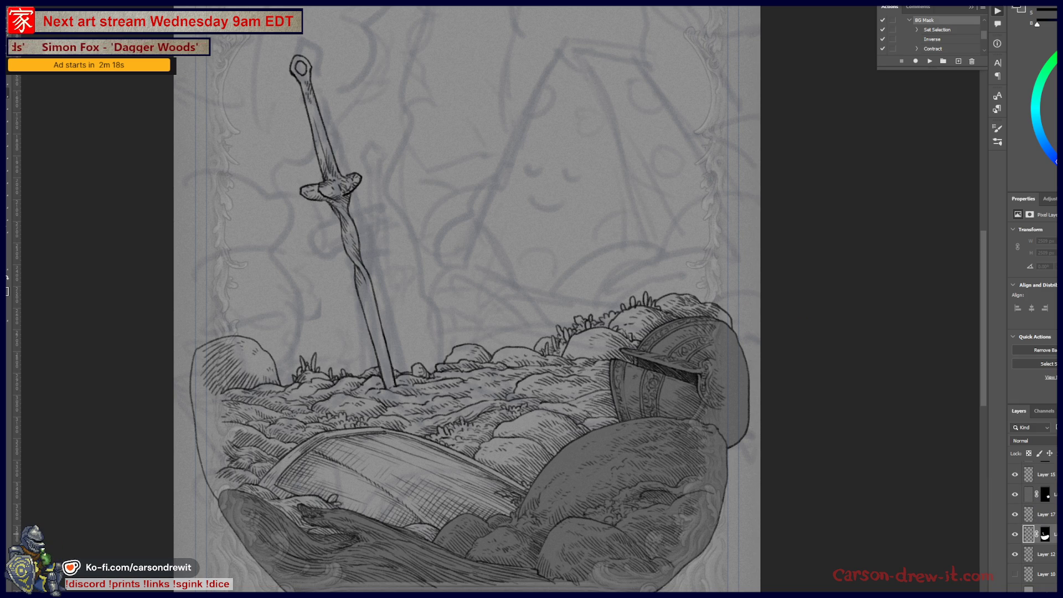
key("q")
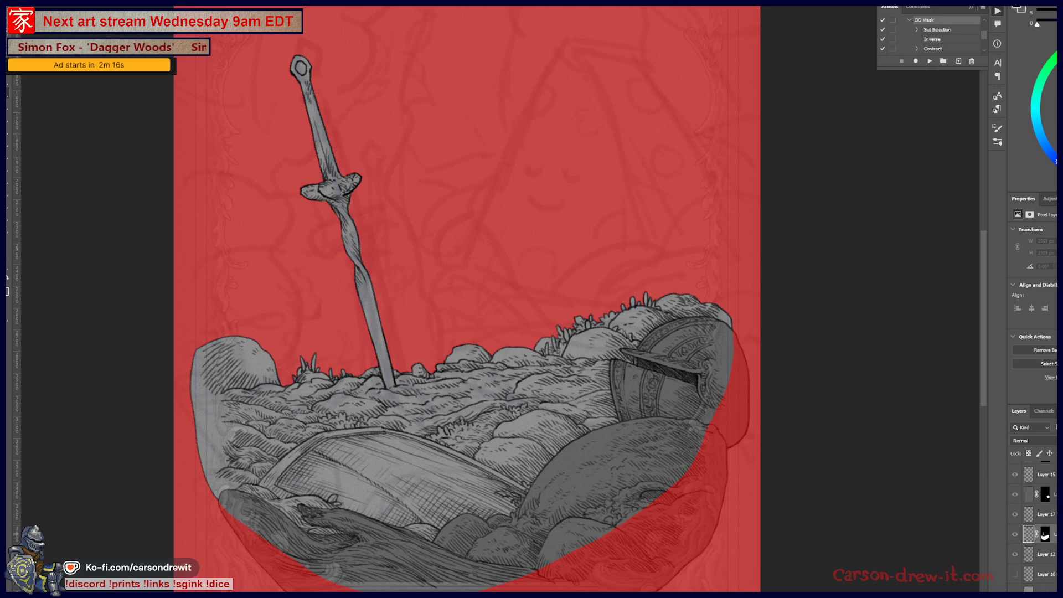
Target the layer mask and inspect the grass and rocks right of the sword
scroll(476, 425, "up", 5)
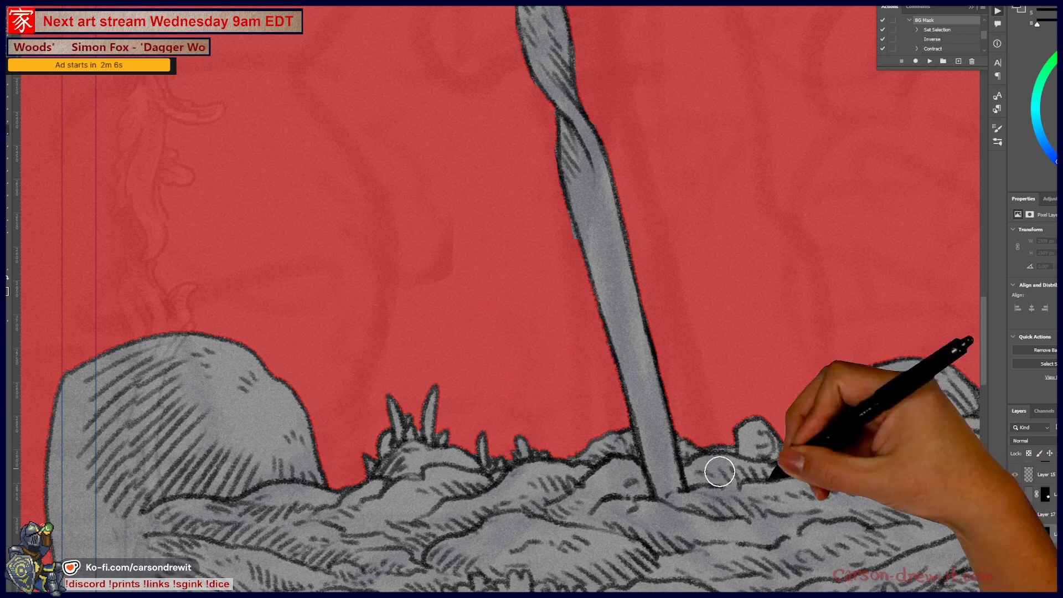
left_click(1046, 535)
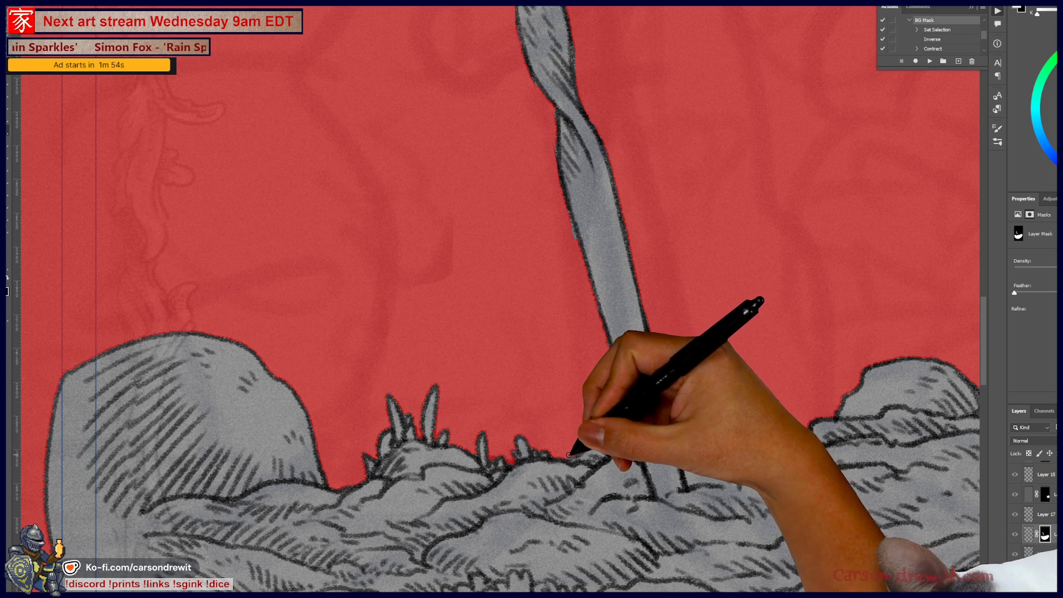
left_click_drag(792, 413, 485, 457)
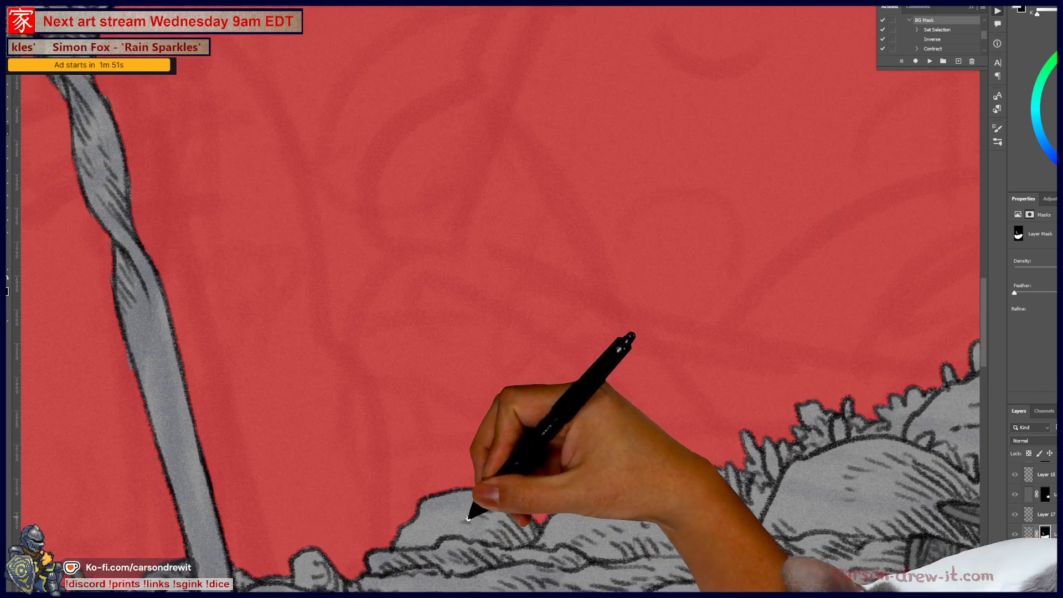
mouse_move(468, 517)
left_mouse_down()
mouse_move(688, 456)
mouse_move(498, 482)
mouse_move(688, 422)
mouse_move(615, 453)
left_mouse_up()
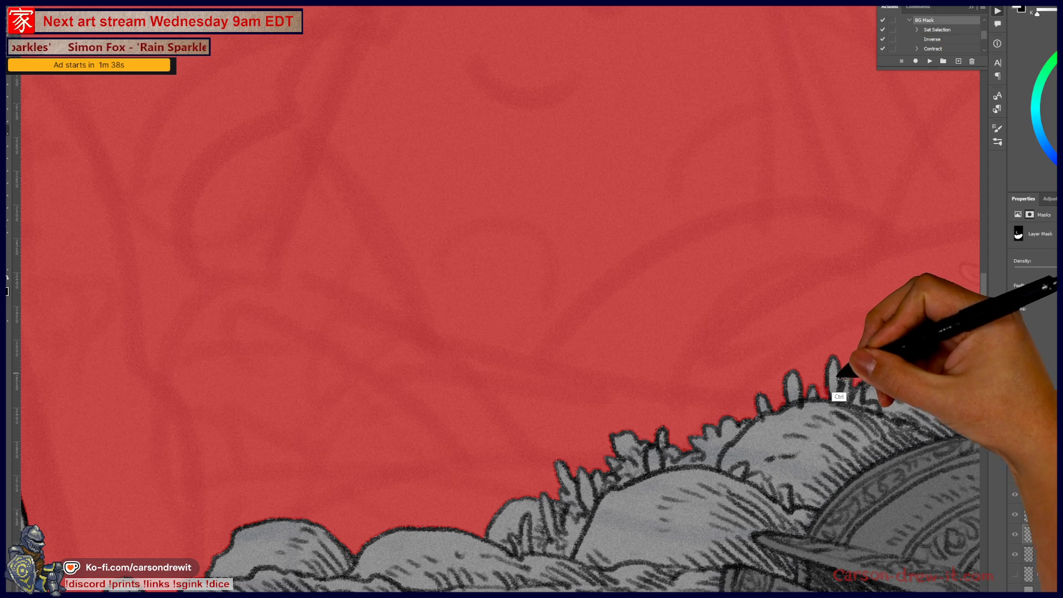
mouse_move(826, 395)
left_mouse_down()
mouse_move(797, 341)
mouse_move(736, 373)
mouse_move(819, 360)
mouse_move(795, 380)
mouse_move(755, 453)
left_mouse_up()
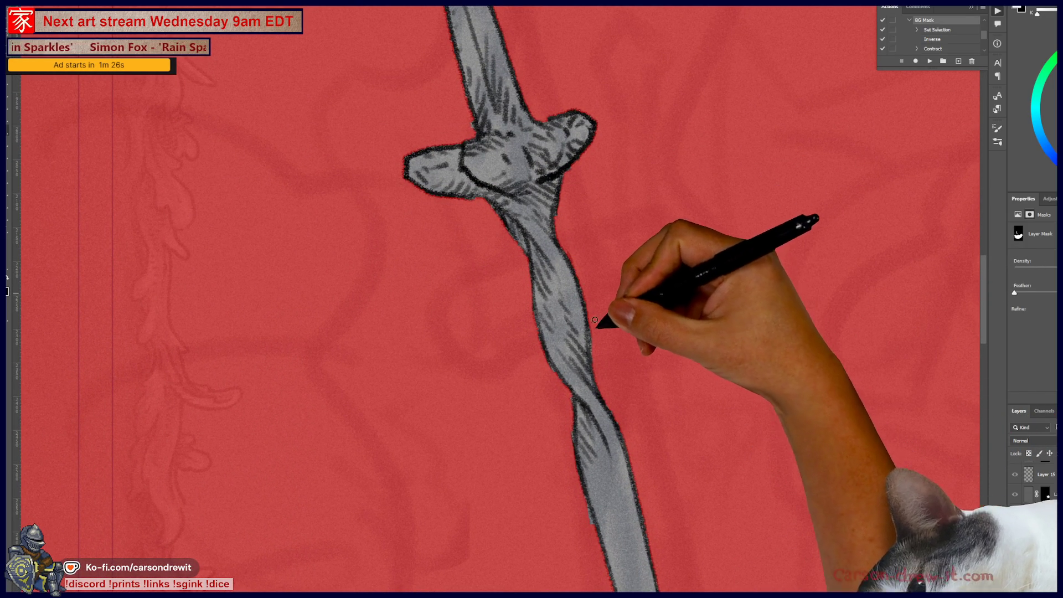
Inspect the mask edges along the sword grip and pommel, zoom out, and hide the overlay with Ctrl+2
mouse_move(614, 339)
left_mouse_down()
mouse_move(648, 347)
mouse_move(642, 358)
left_mouse_up()
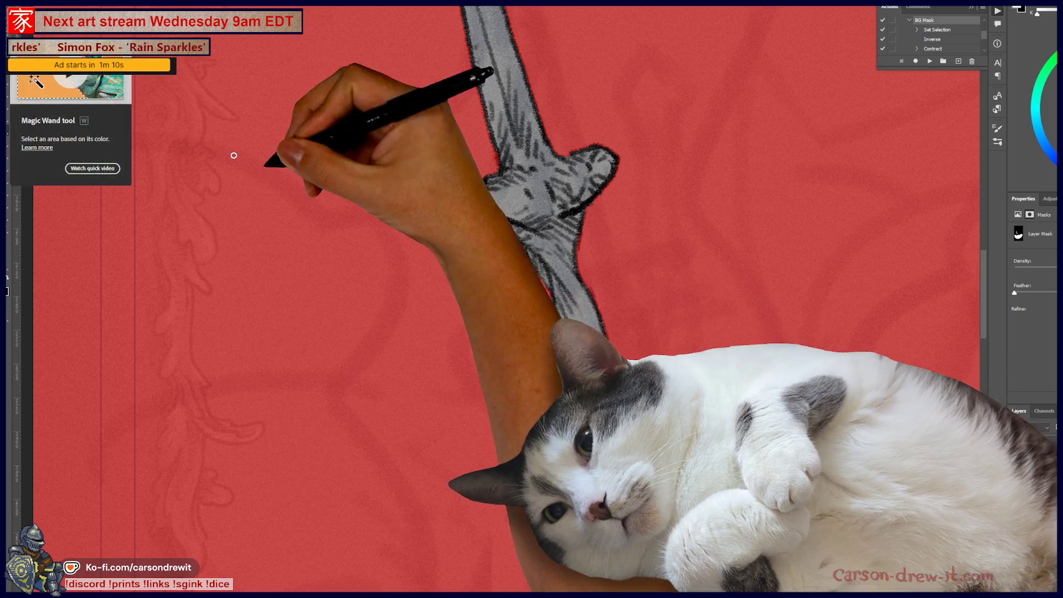
left_click_drag(598, 236, 626, 432)
mouse_move(569, 273)
left_mouse_down()
mouse_move(595, 375)
mouse_move(566, 434)
left_mouse_up()
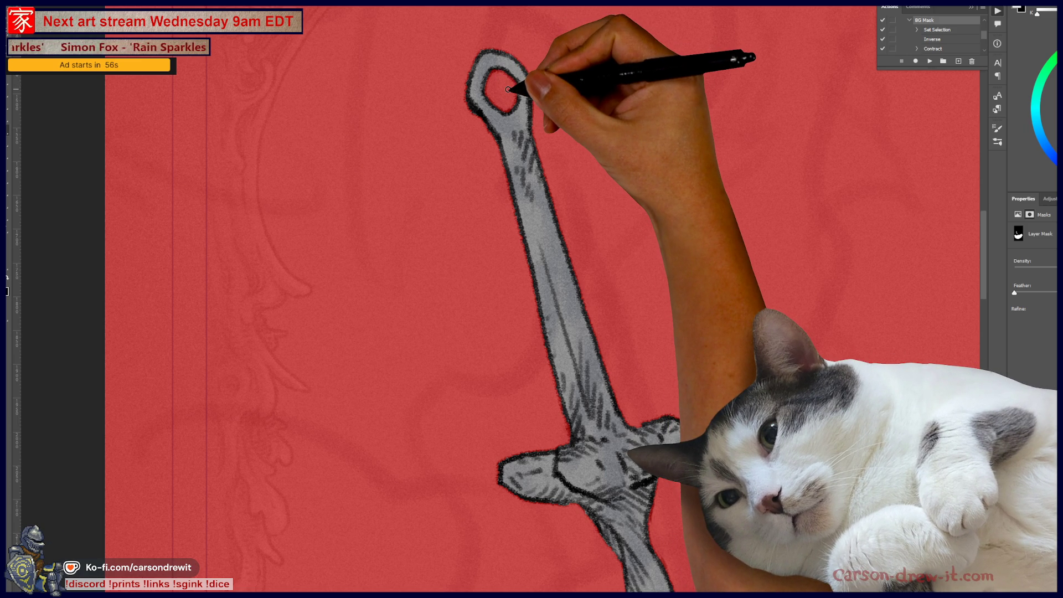
key("ctrl+minus")
key("ctrl+minus")
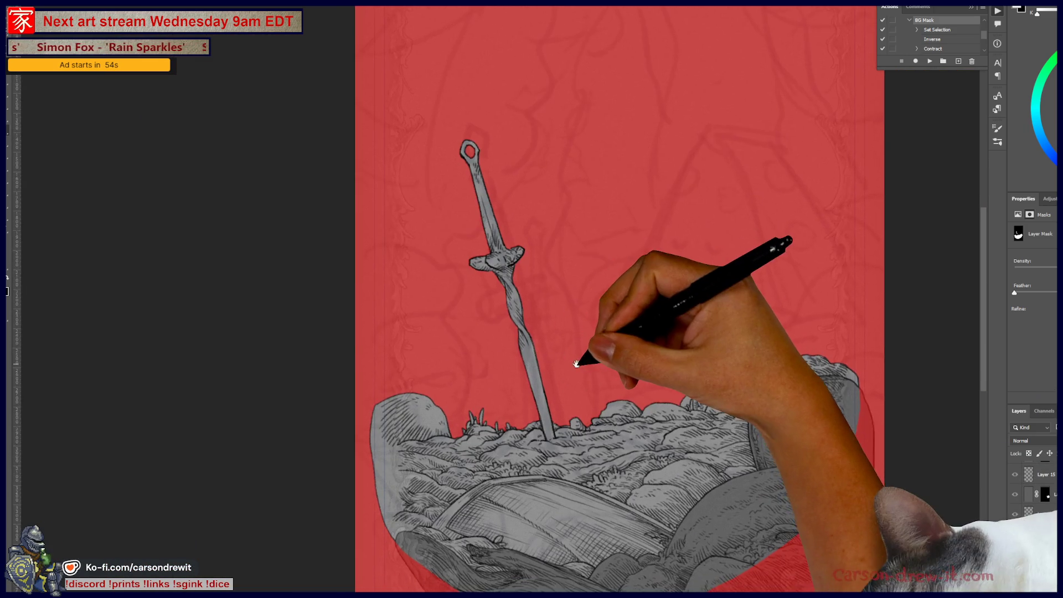
left_click_drag(576, 364, 533, 391)
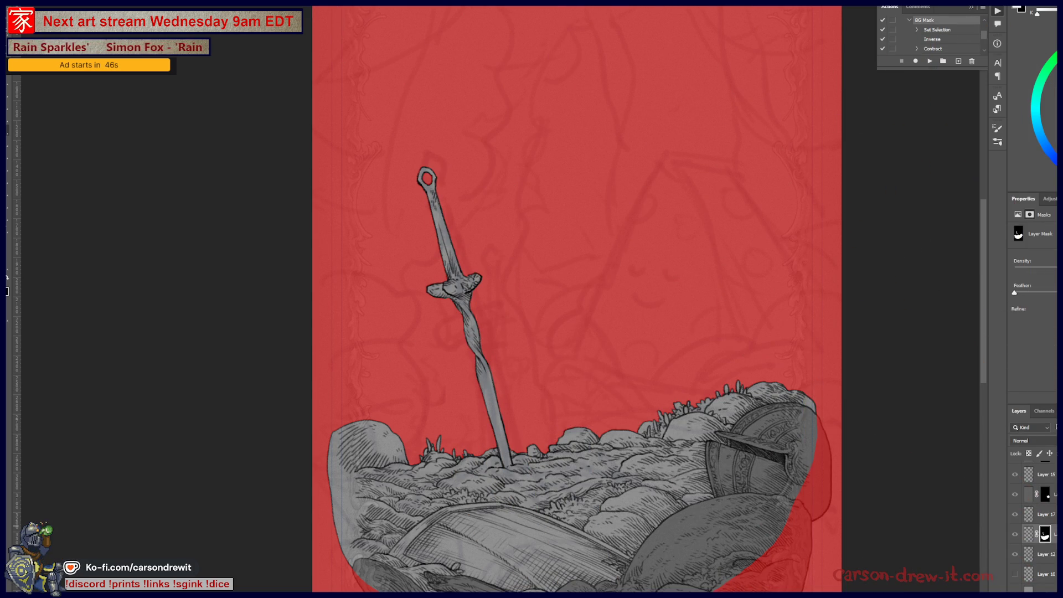
key("ctrl+2")
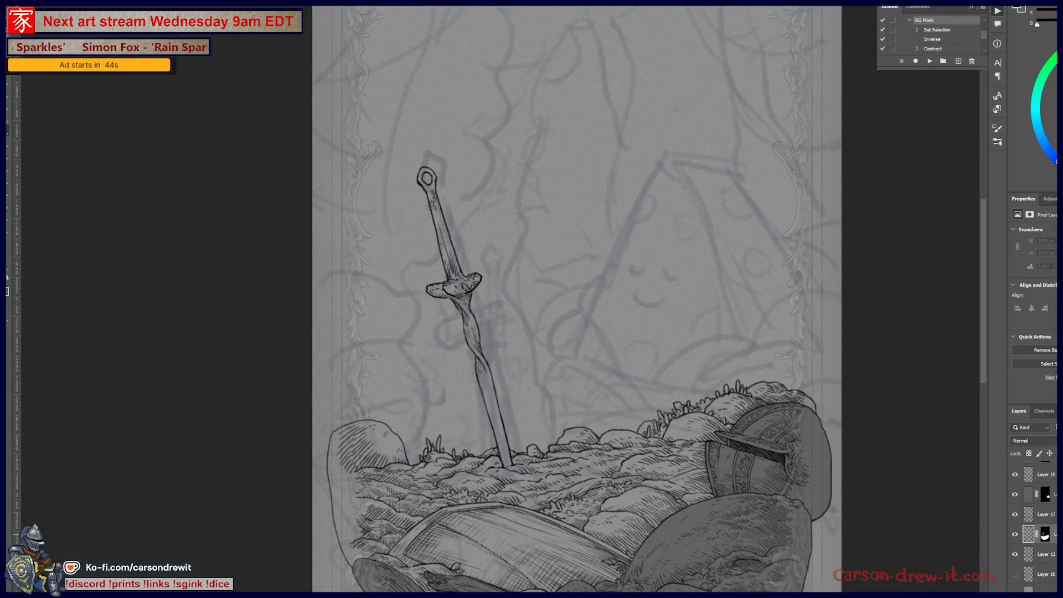
Fill the masked sword and foreground with a darker grey and zoom in to check
key("alt+BackSpace")
mouse_move(729, 451)
left_mouse_down()
mouse_move(630, 375)
mouse_move(653, 440)
left_mouse_up()
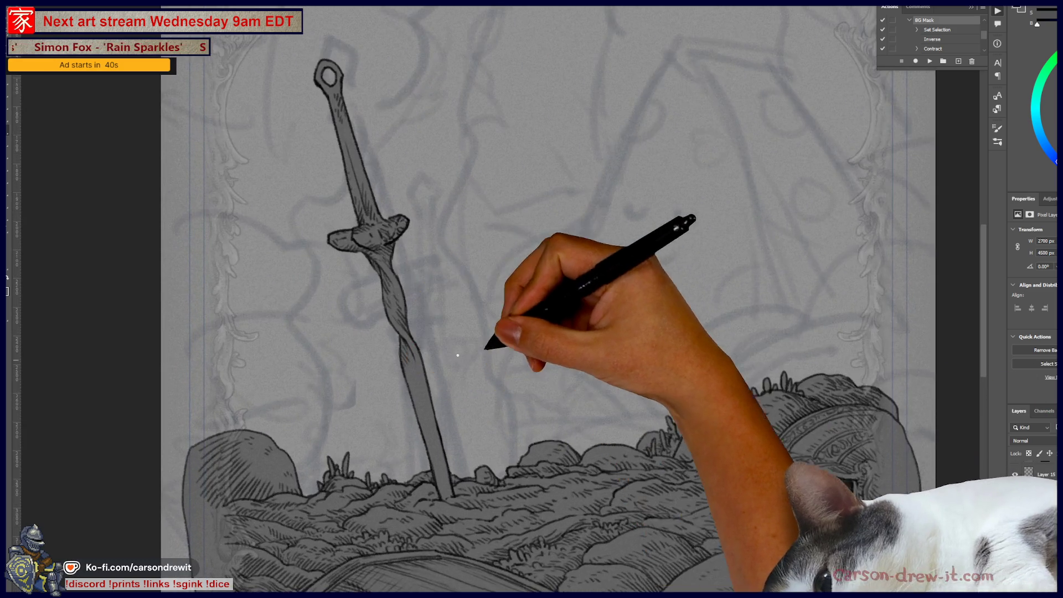
key("ctrl+plus")
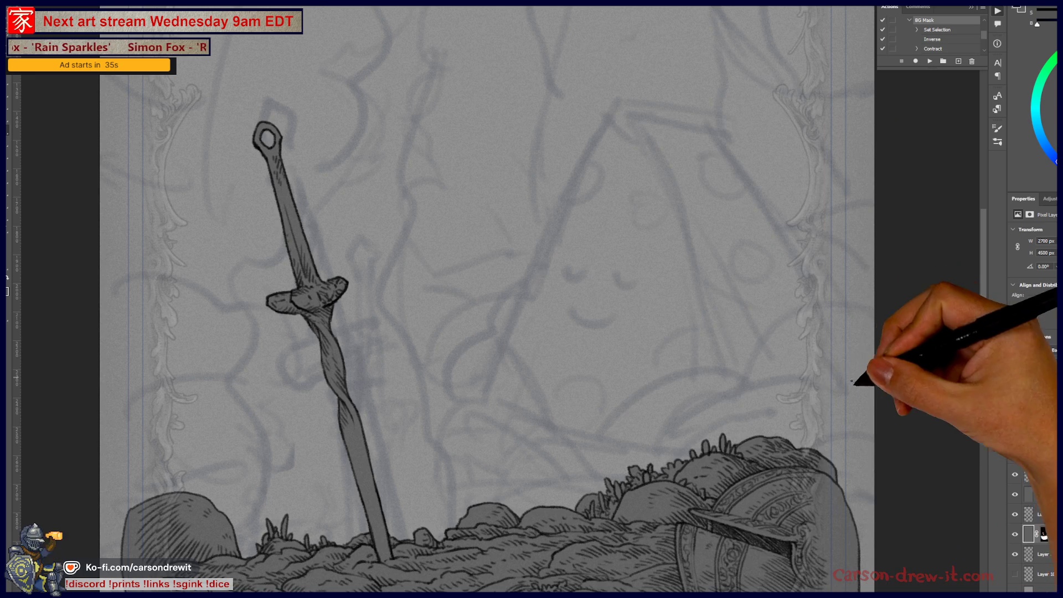
Fit the whole page in view and pan to the lower rocks of the sword scene
key("ctrl+0")
left_click_drag(543, 338, 524, 393)
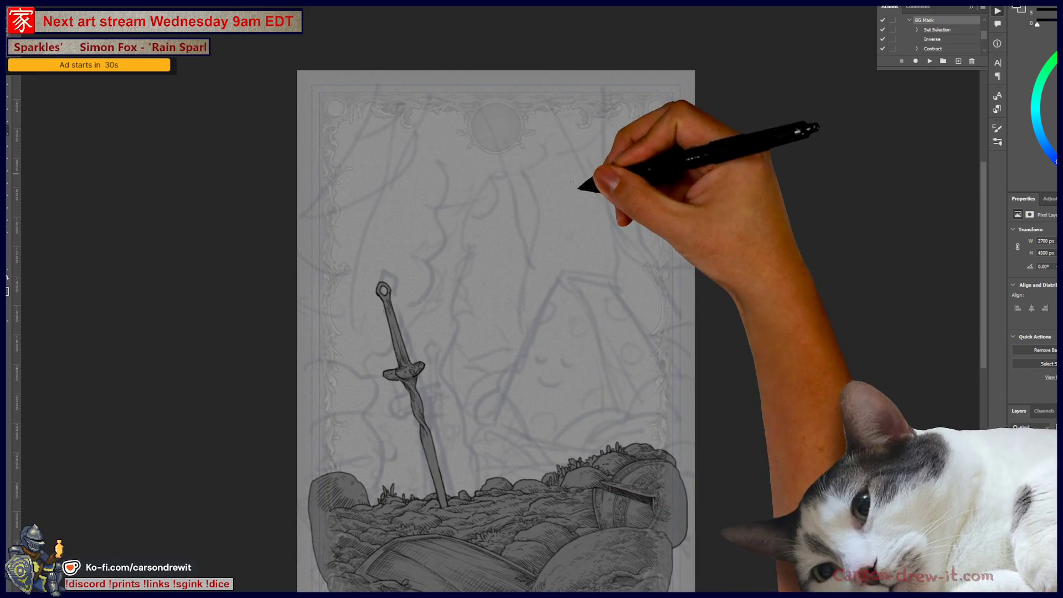
scroll(470, 443, "up", 2)
scroll(460, 457, "up", 1)
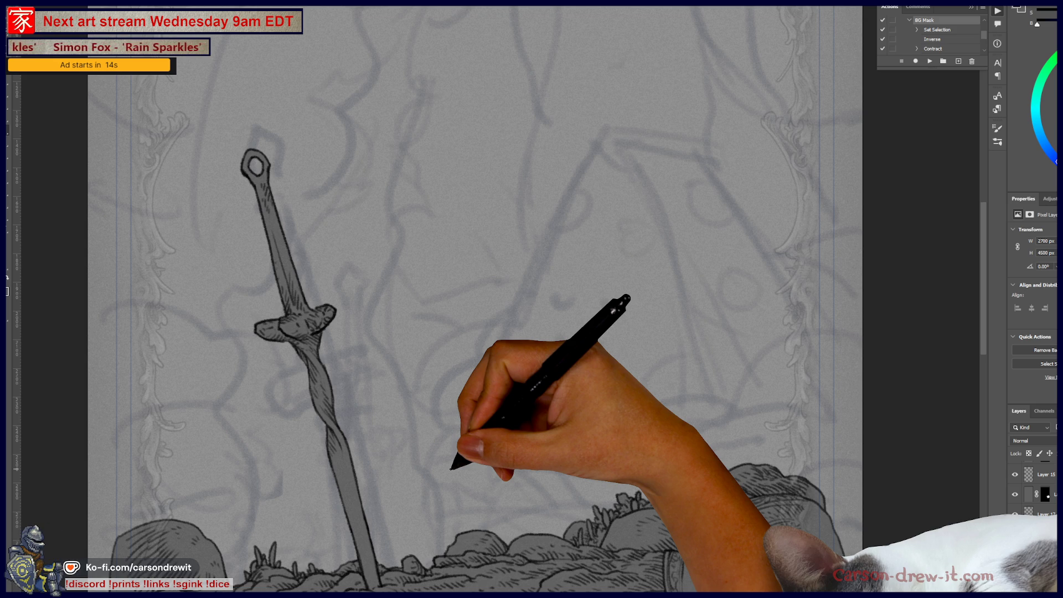
mouse_move(443, 437)
left_mouse_down()
mouse_move(667, 322)
mouse_move(531, 370)
left_mouse_up()
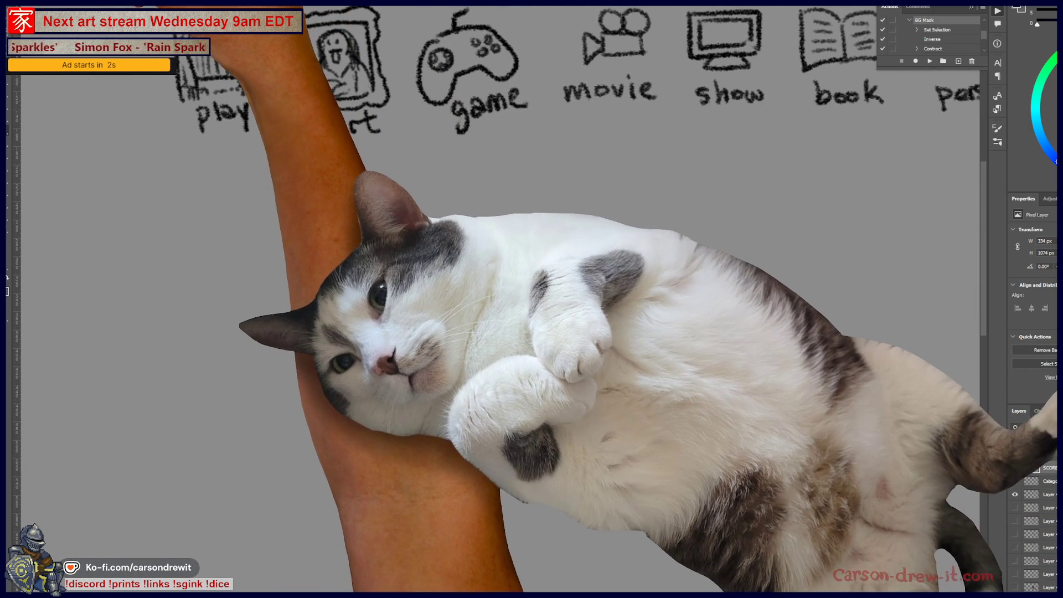
Show the brush presets and pan the canvas to the song/music thing category
key("F5")
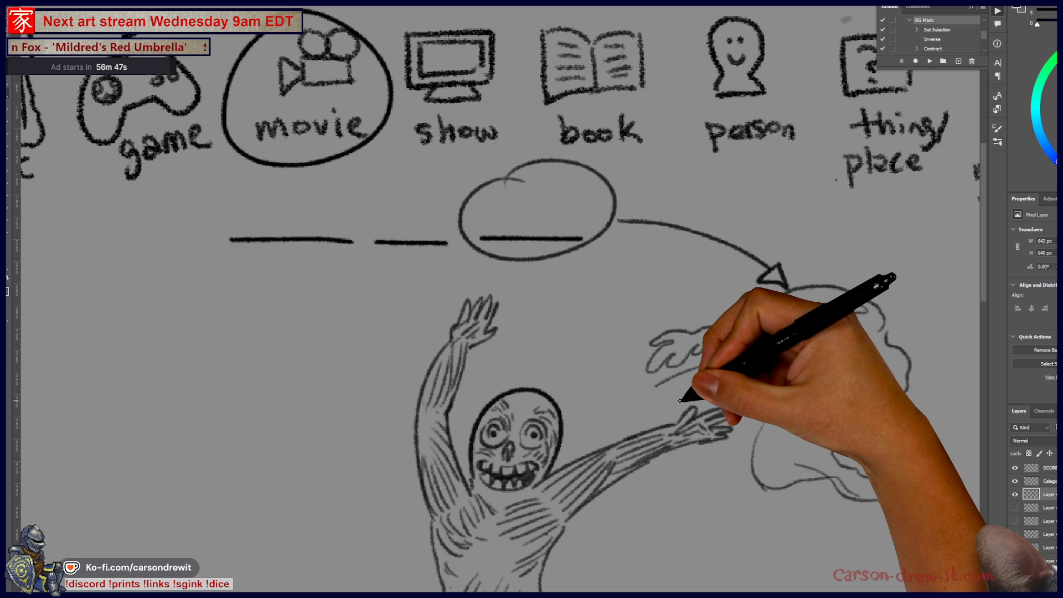
mouse_move(784, 236)
left_mouse_down()
mouse_move(754, 244)
mouse_move(704, 197)
left_mouse_up()
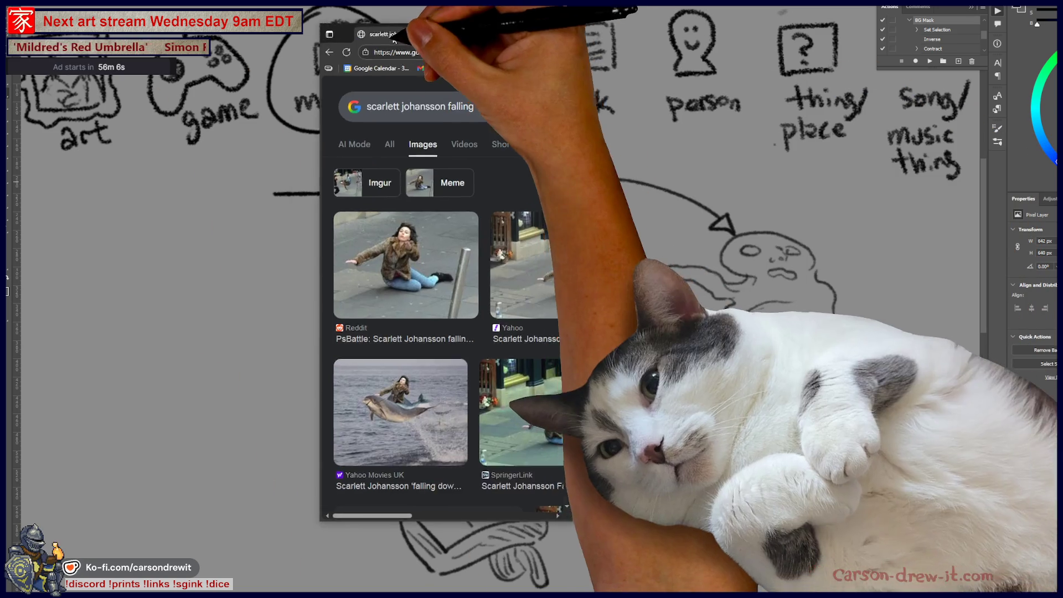
Widen the browser and preview the Reddit, drums and yellow-coat child versions of the falling image
left_click_drag(547, 354, 985, 354)
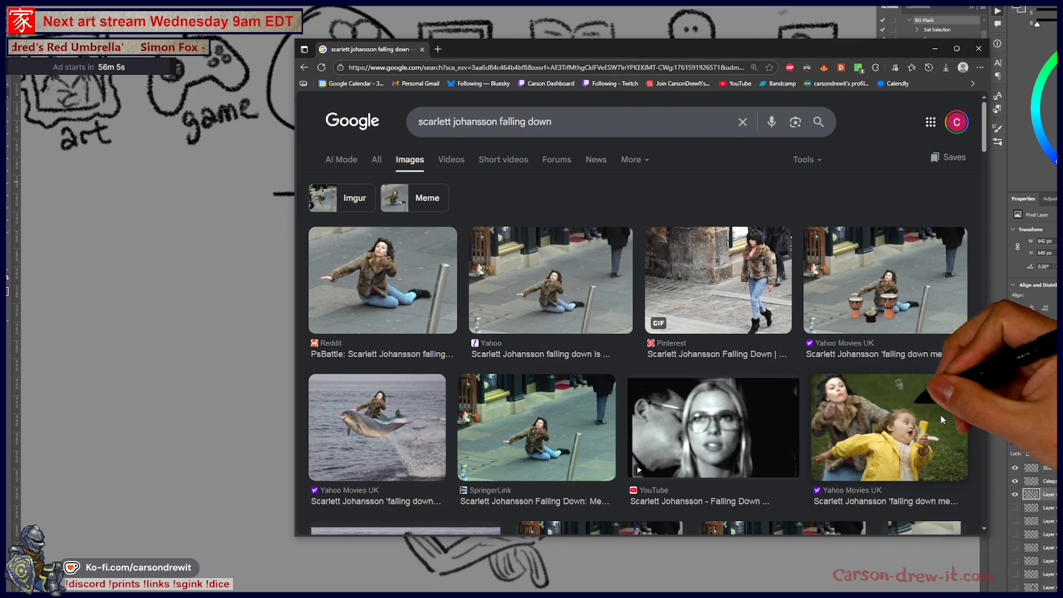
left_click(382, 279)
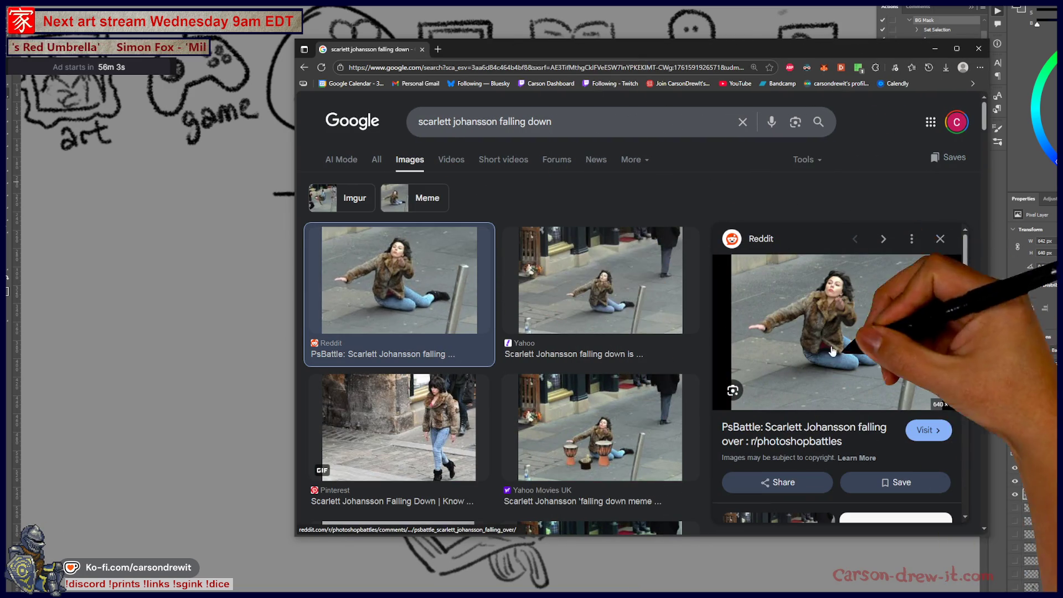
left_click_drag(715, 52, 689, 50)
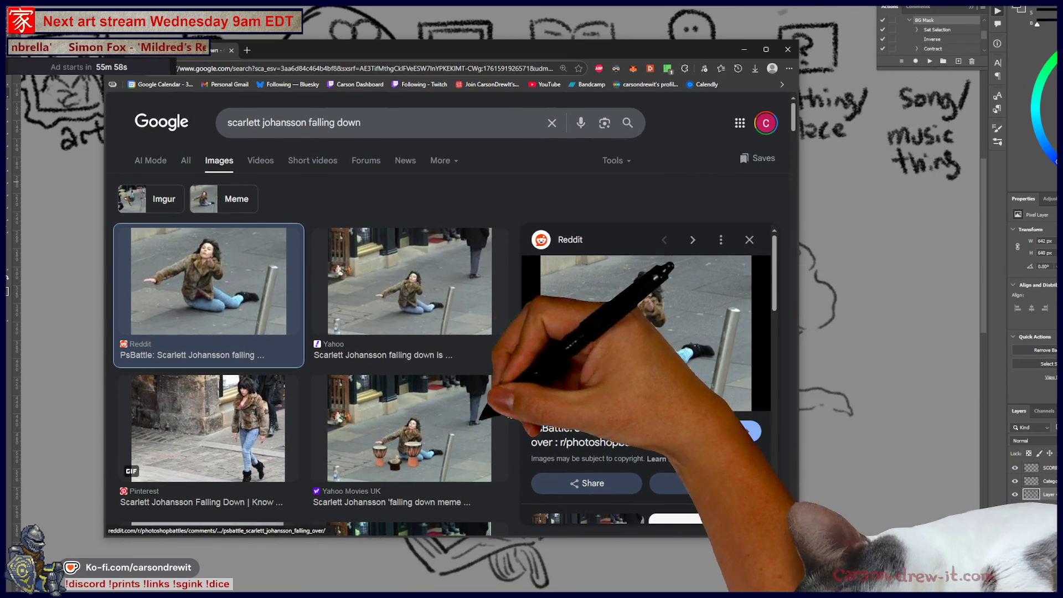
left_click(421, 437)
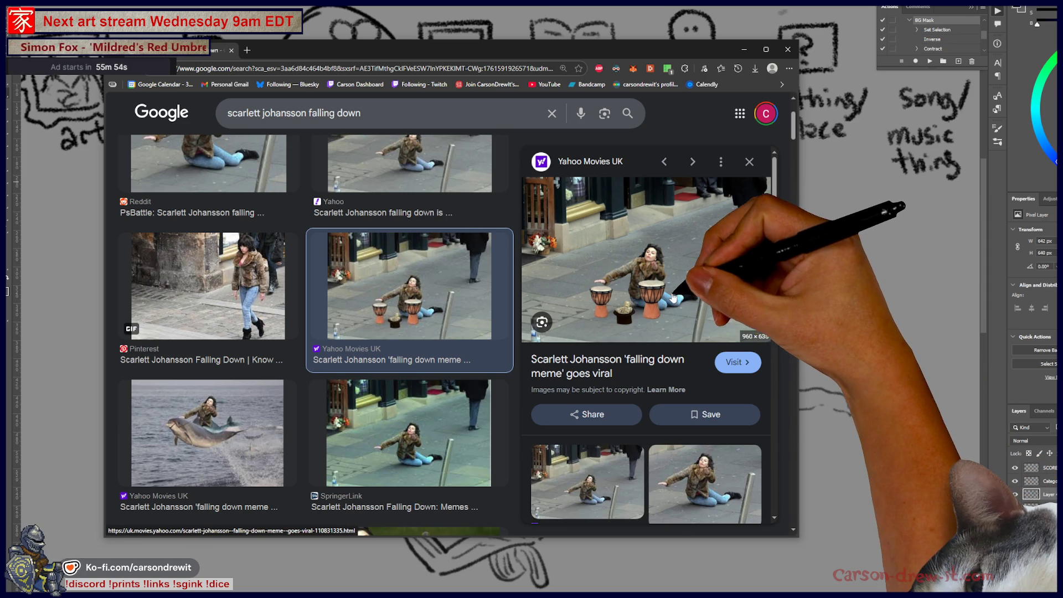
scroll(674, 298, "up", 6)
scroll(674, 299, "down", 4)
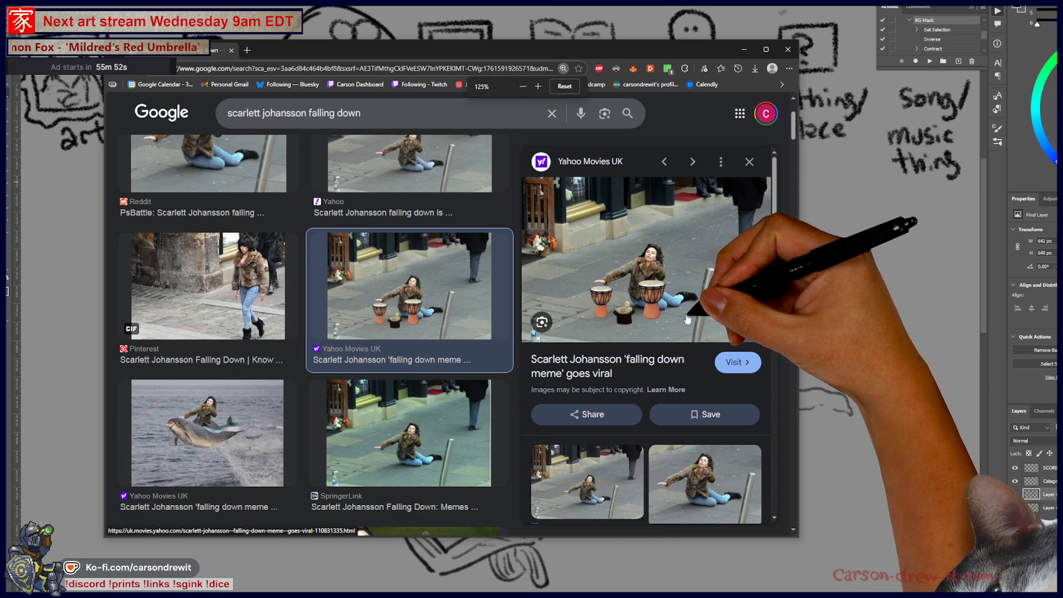
key("Right")
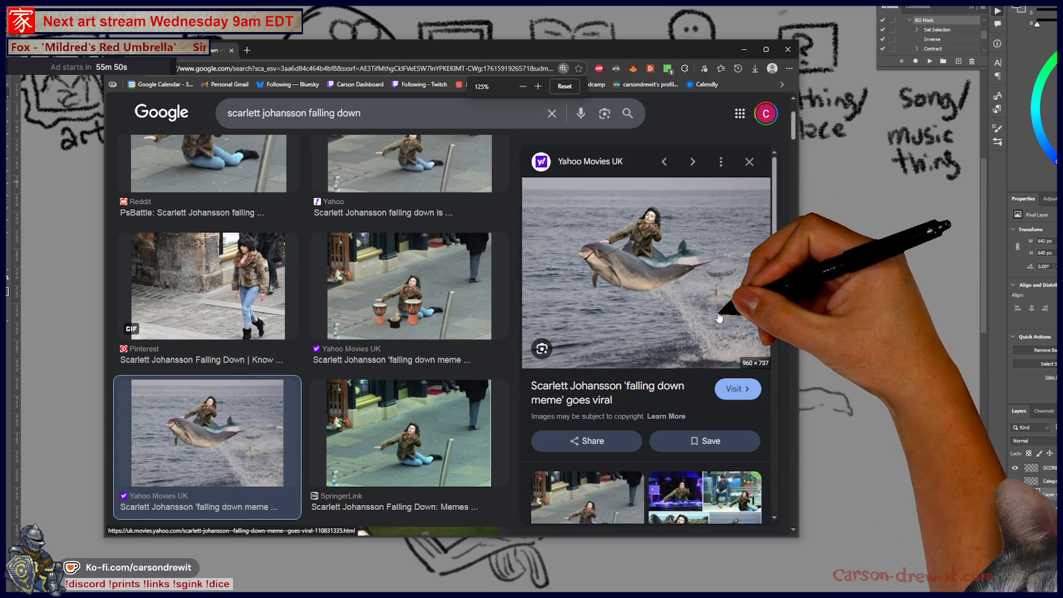
scroll(535, 397, "down", 3)
scroll(431, 370, "down", 4)
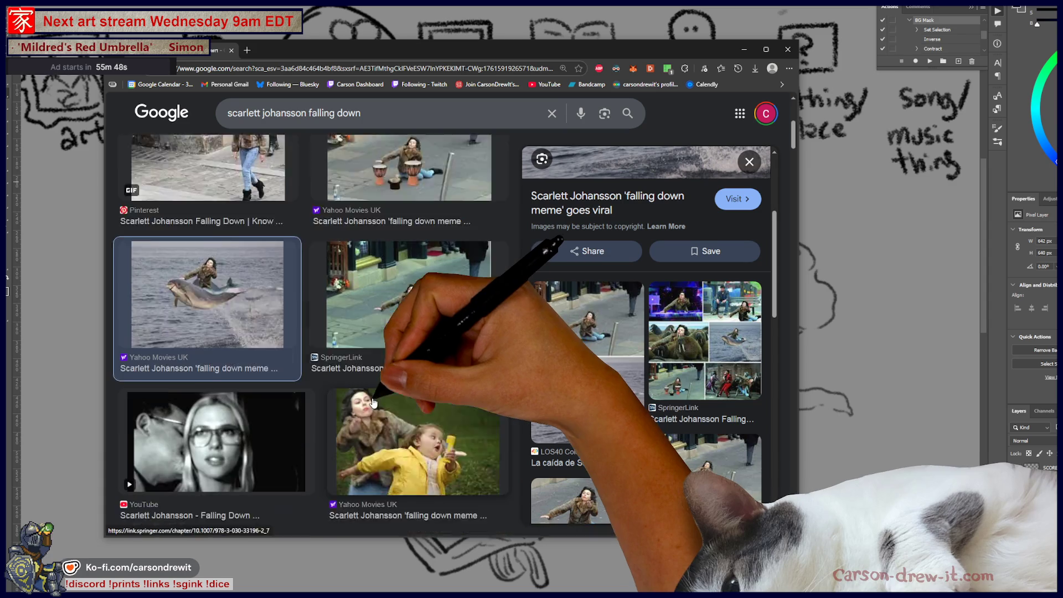
left_click(430, 369)
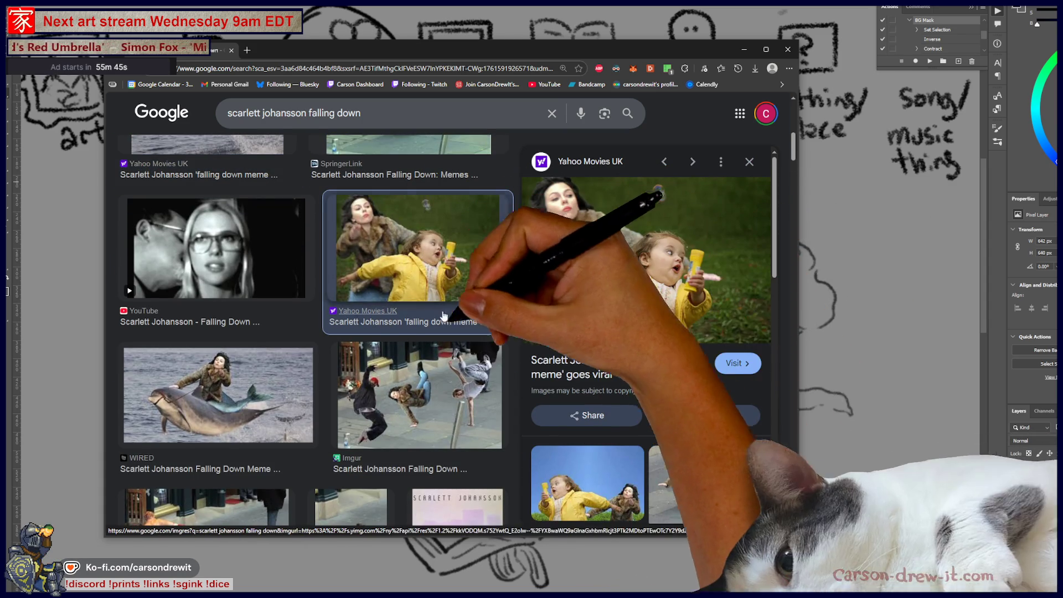
Preview the LOS40 Colombia, Imgur breakdancing and Know Your Meme kickboxing results
left_click(599, 511)
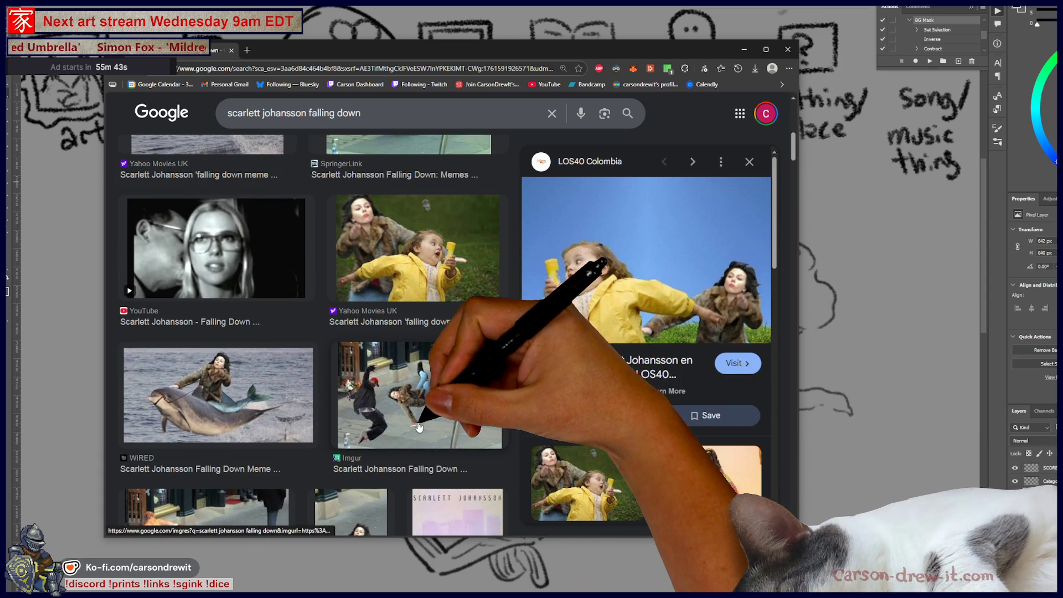
left_click(470, 410)
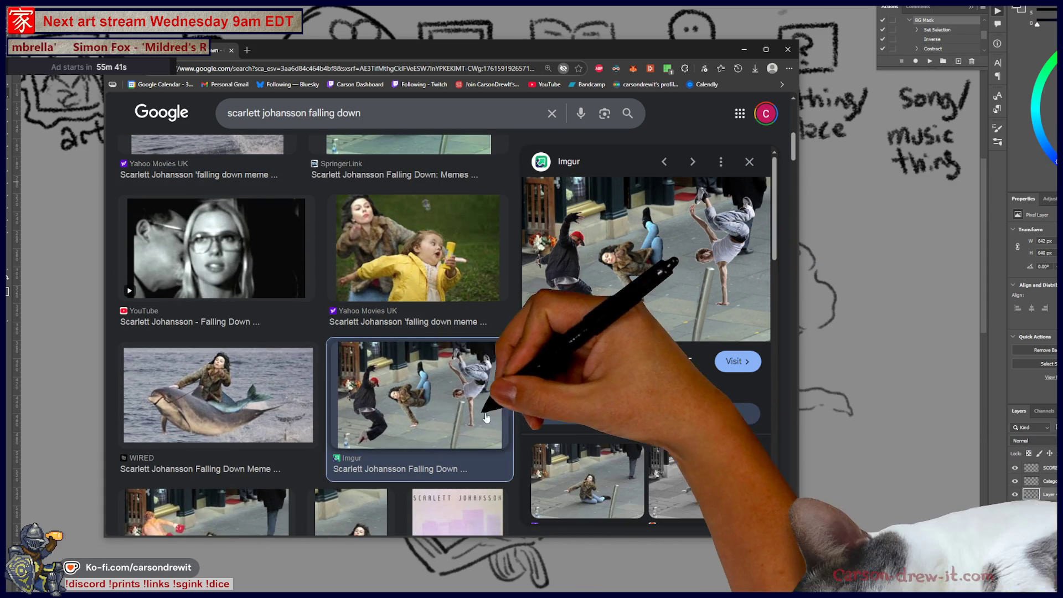
scroll(281, 409, "down", 3)
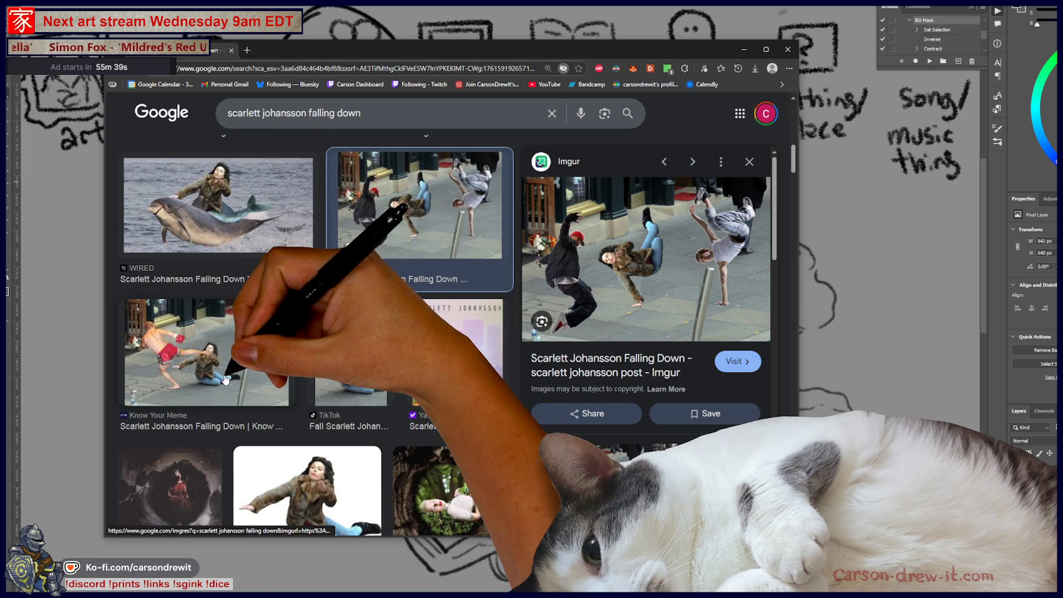
left_click(235, 388)
scroll(285, 391, "down", 3)
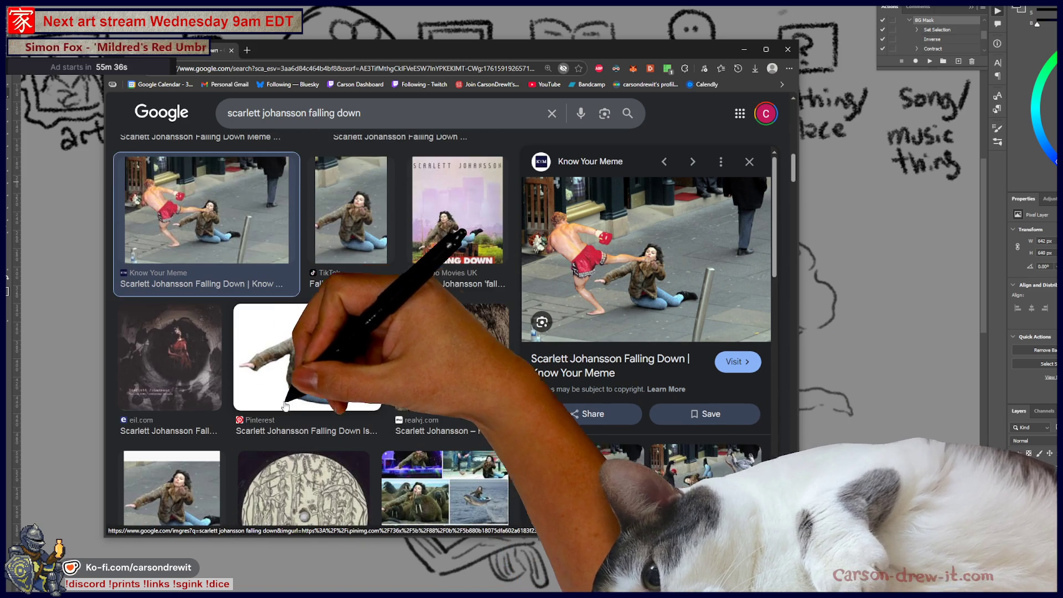
scroll(298, 402, "down", 2)
scroll(642, 333, "down", 3)
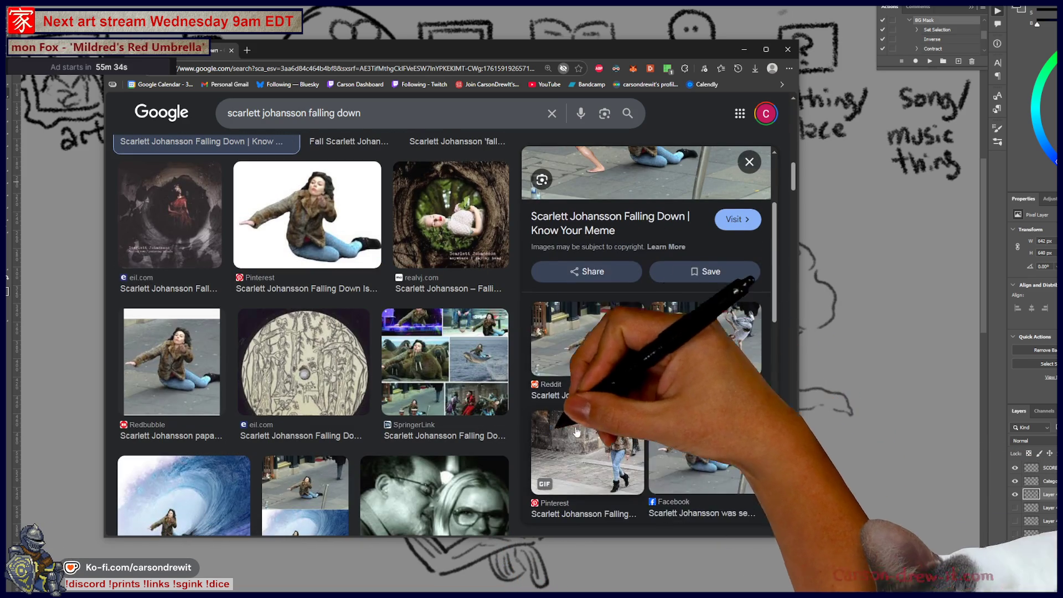
scroll(357, 392, "down", 4)
scroll(357, 393, "down", 2)
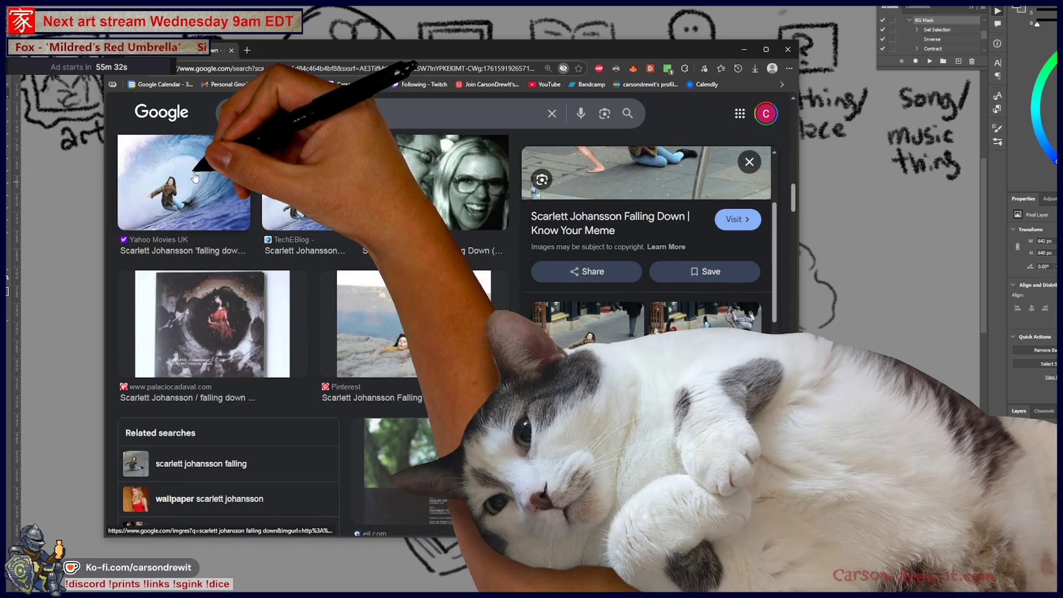
Preview the giant wave surfing, Grand Canyon, curling rink, Nyan Cat and train window versions
left_click(183, 199)
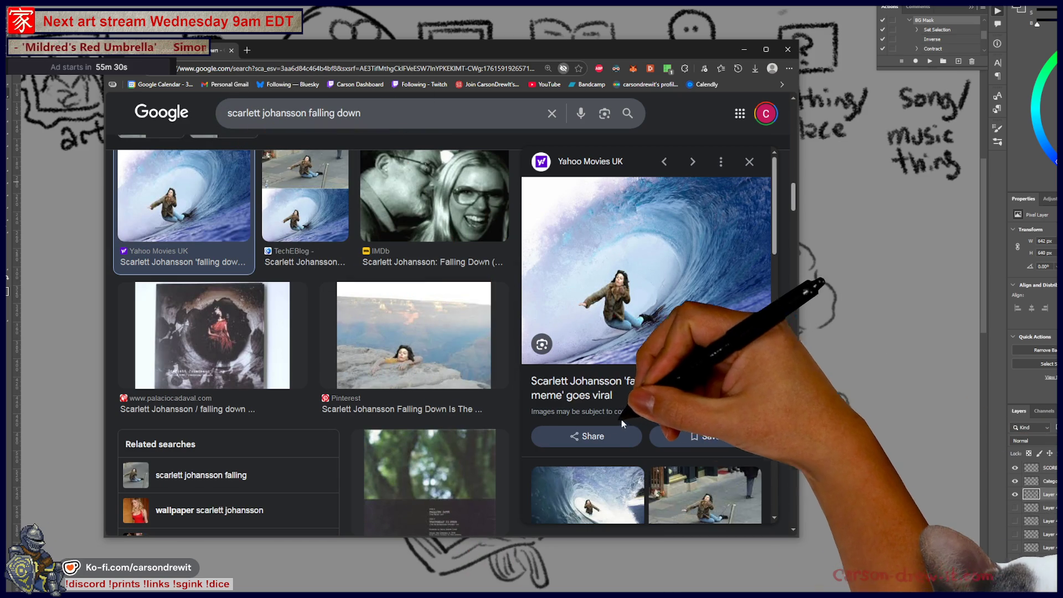
left_click(413, 360)
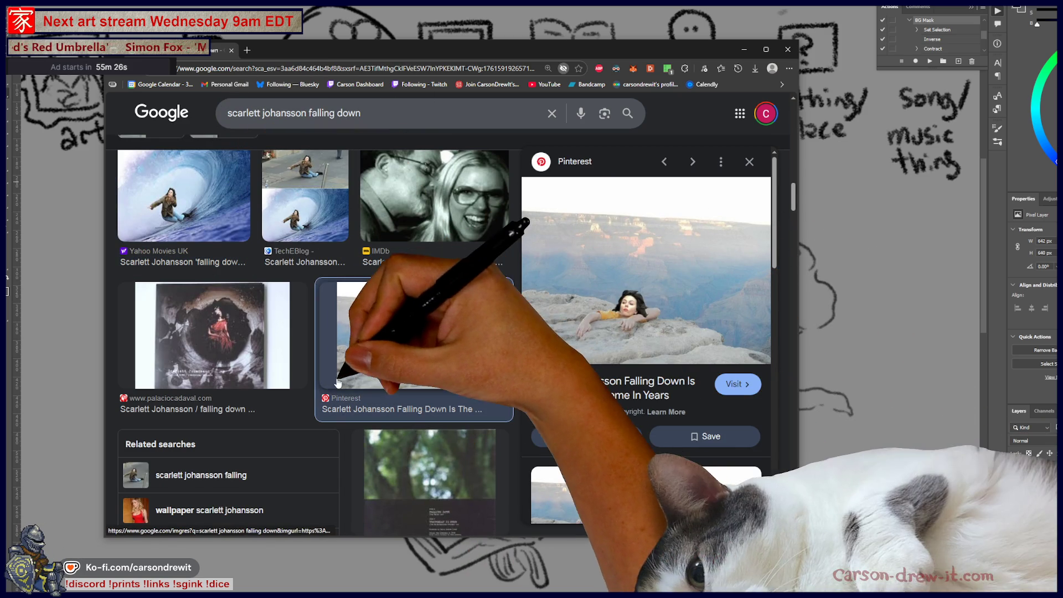
scroll(338, 382, "down", 5)
left_click(318, 401)
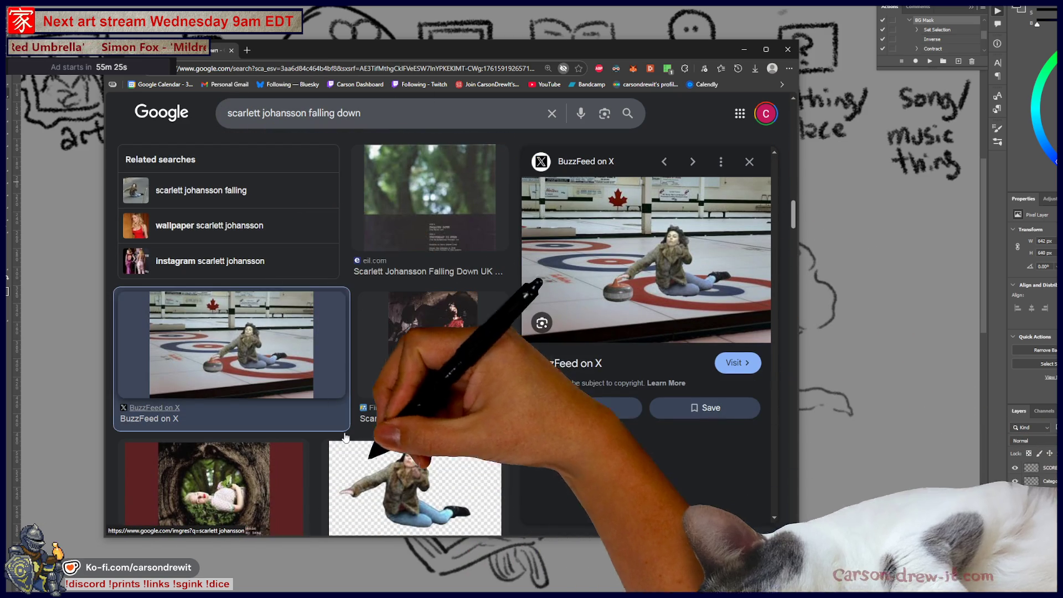
scroll(383, 463, "down", 4)
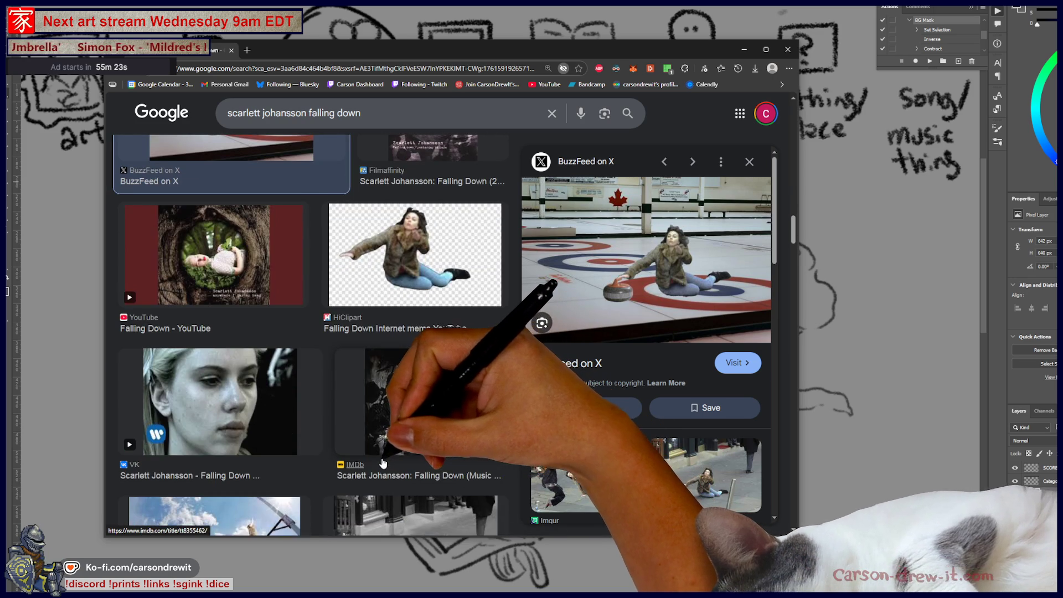
scroll(377, 454, "down", 4)
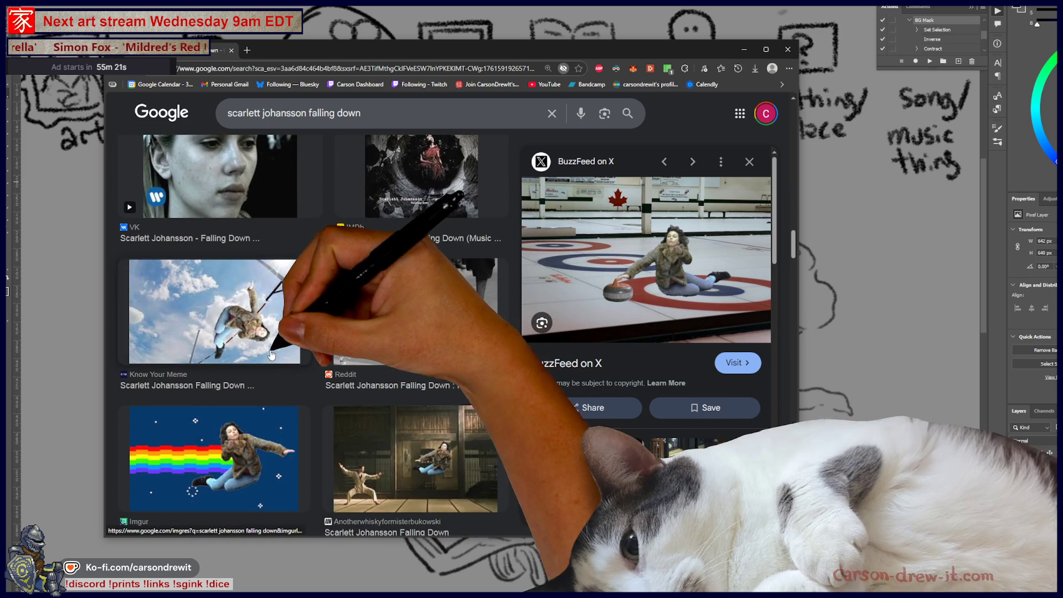
scroll(354, 420, "down", 3)
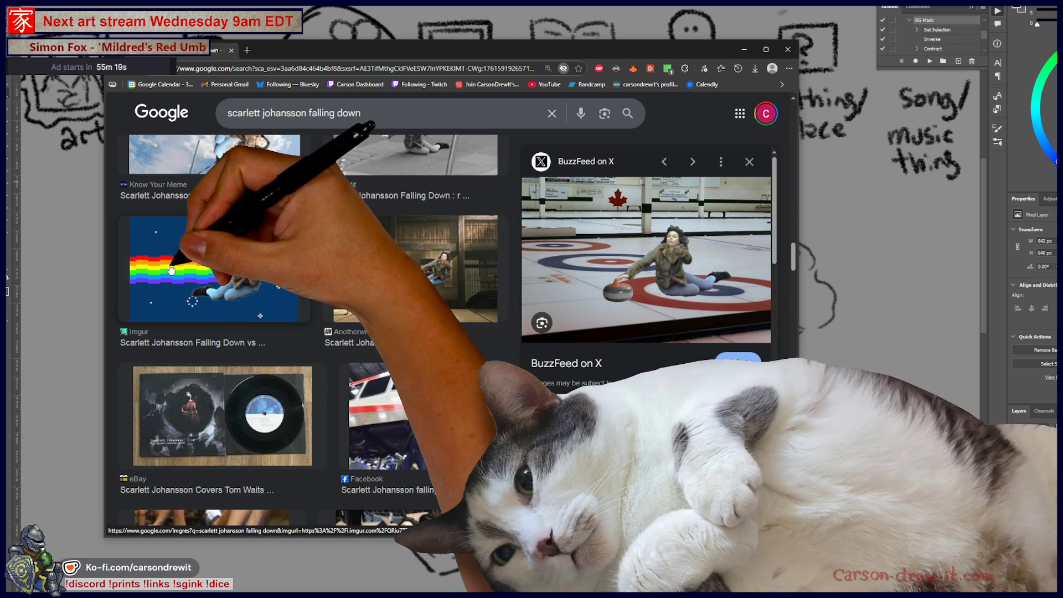
left_click(212, 260)
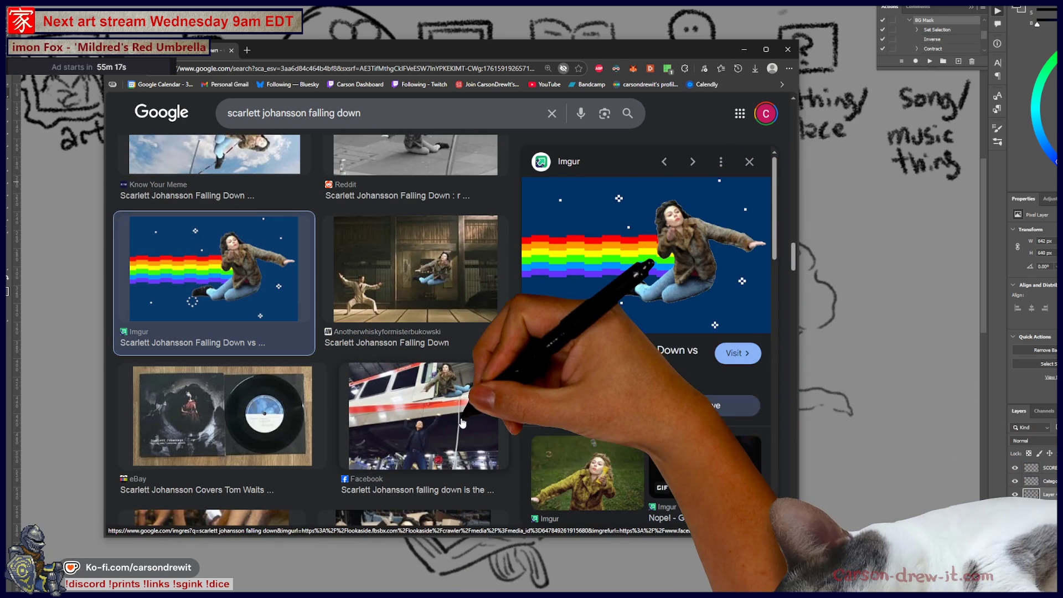
left_click(463, 430)
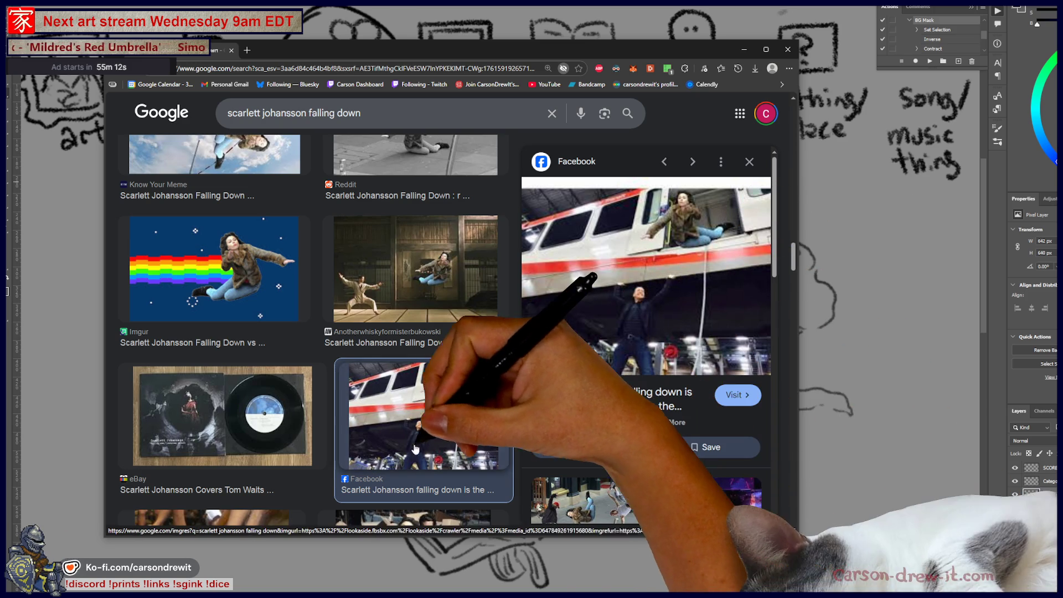
scroll(430, 399, "down", 3)
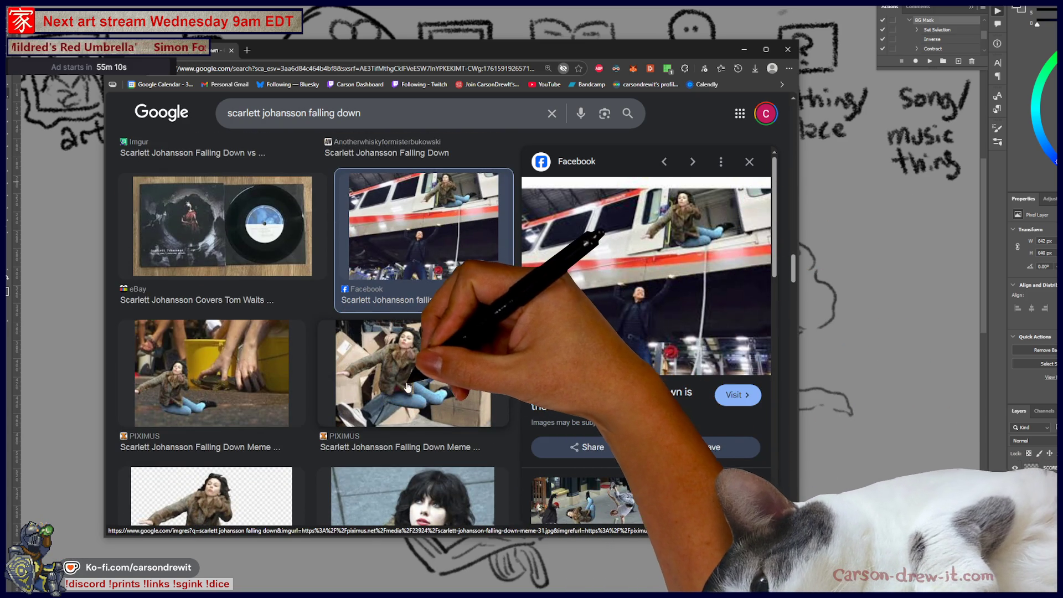
scroll(407, 386, "down", 7)
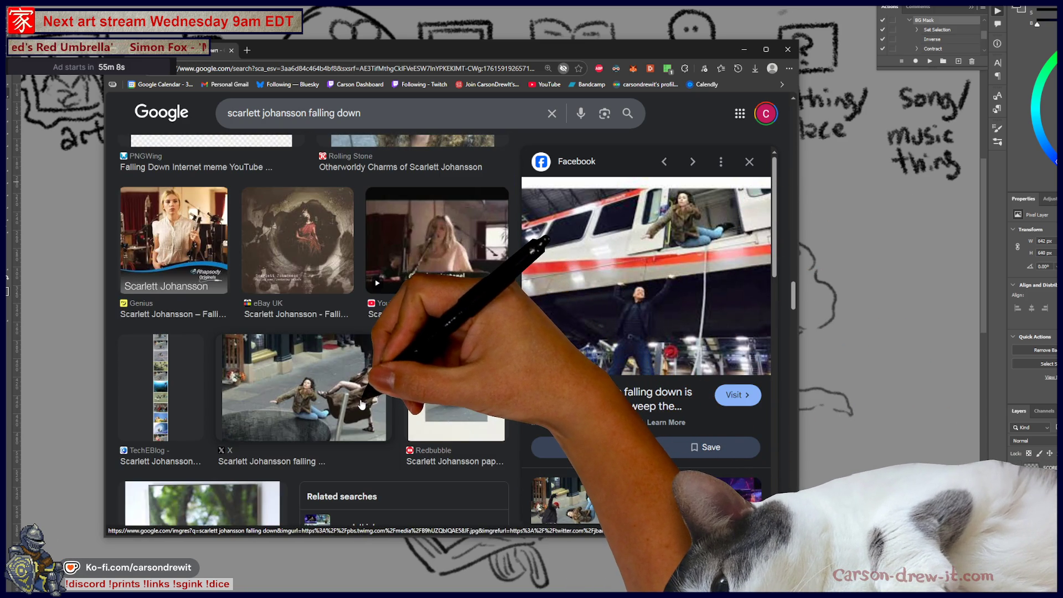
scroll(363, 405, "up", 10)
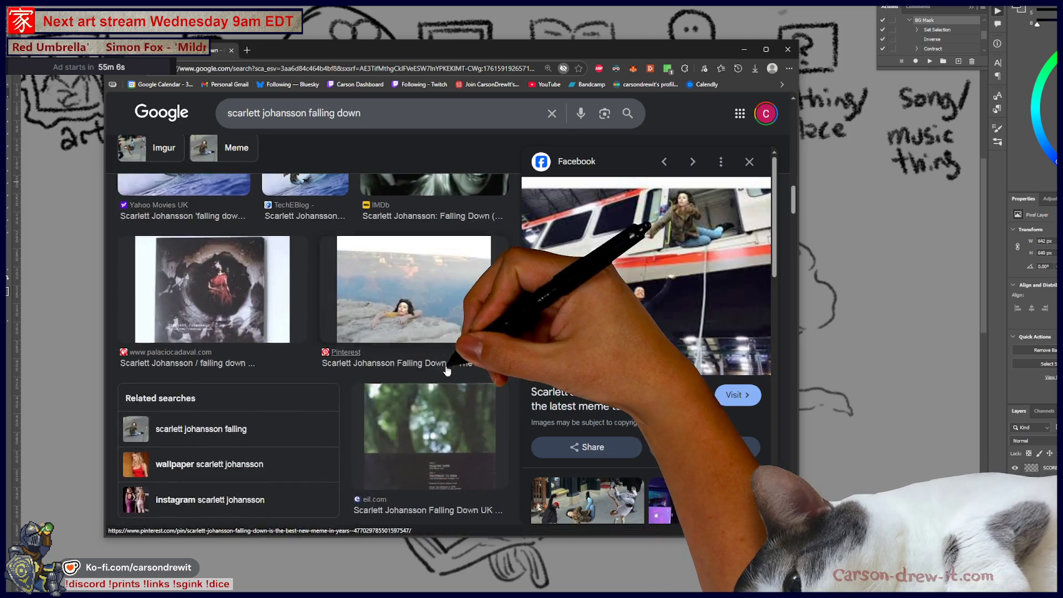
scroll(447, 370, "up", 10)
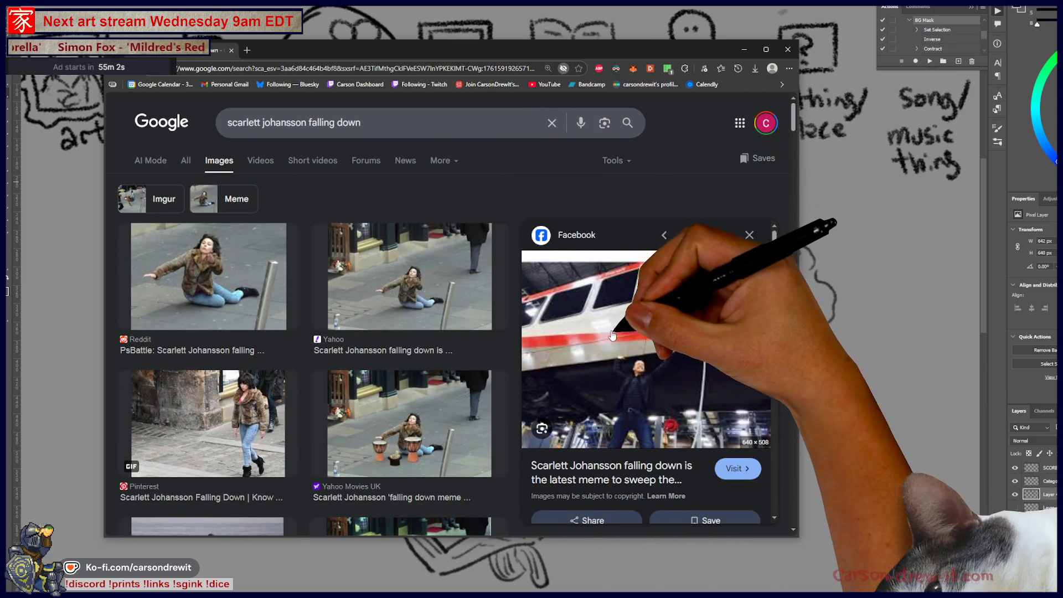
Step back through results past Yahoo Movies UK and the dolphin meme to the Reddit PsBattle photo
key("Left")
key("Left")
key("Left")
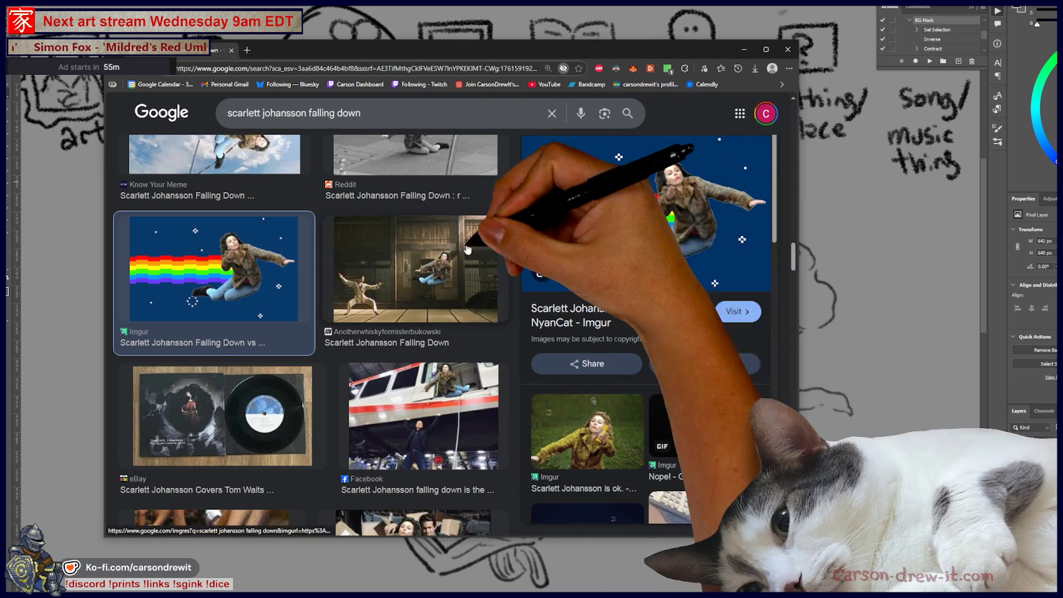
scroll(444, 250, "up", 4)
scroll(445, 251, "up", 10)
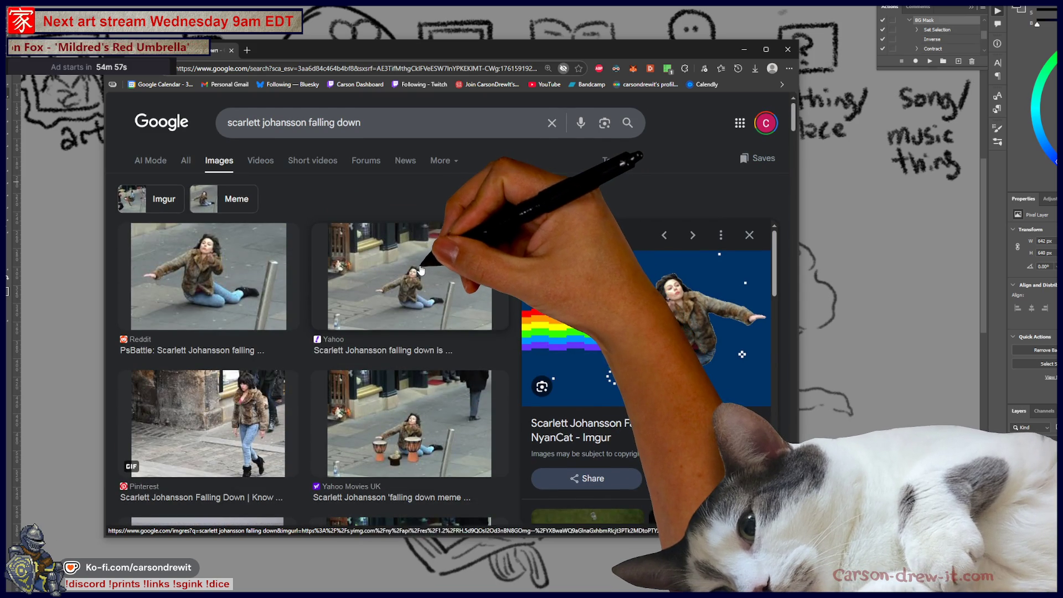
key("Left")
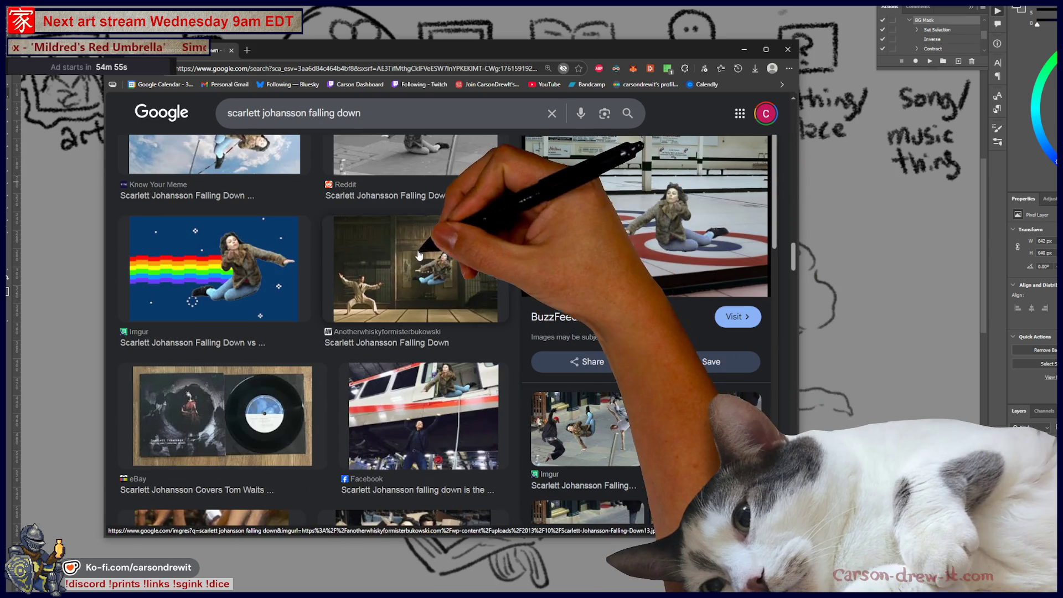
key("Left")
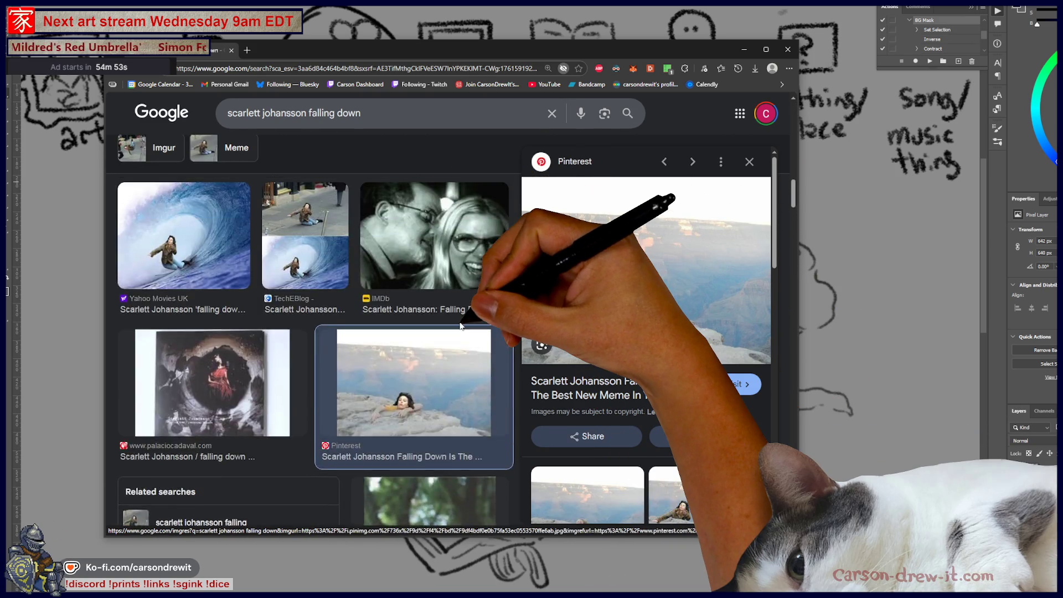
key("Left")
key("Left")
key("Left")
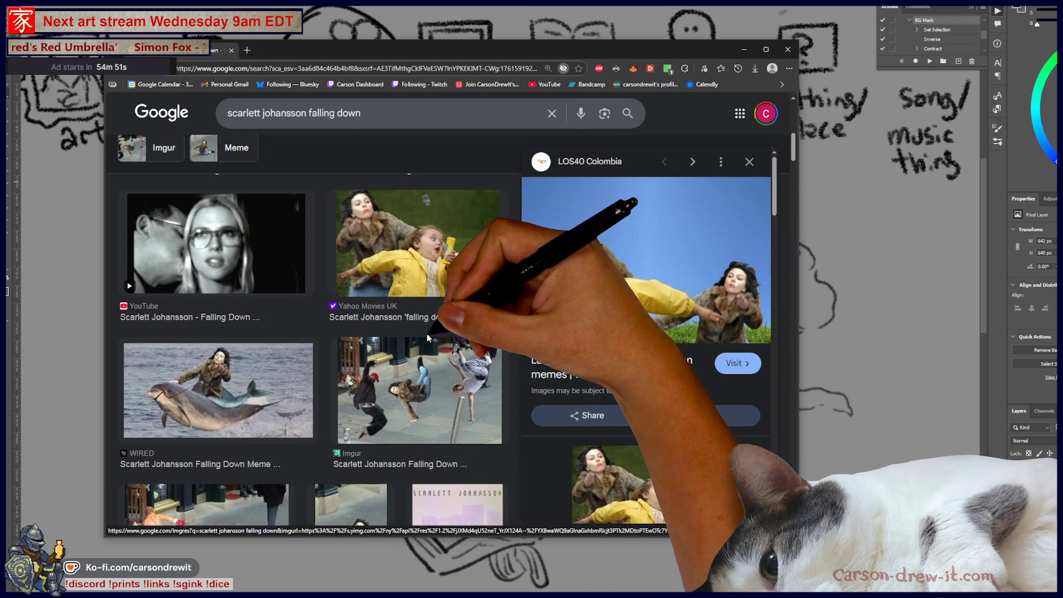
left_click(423, 331)
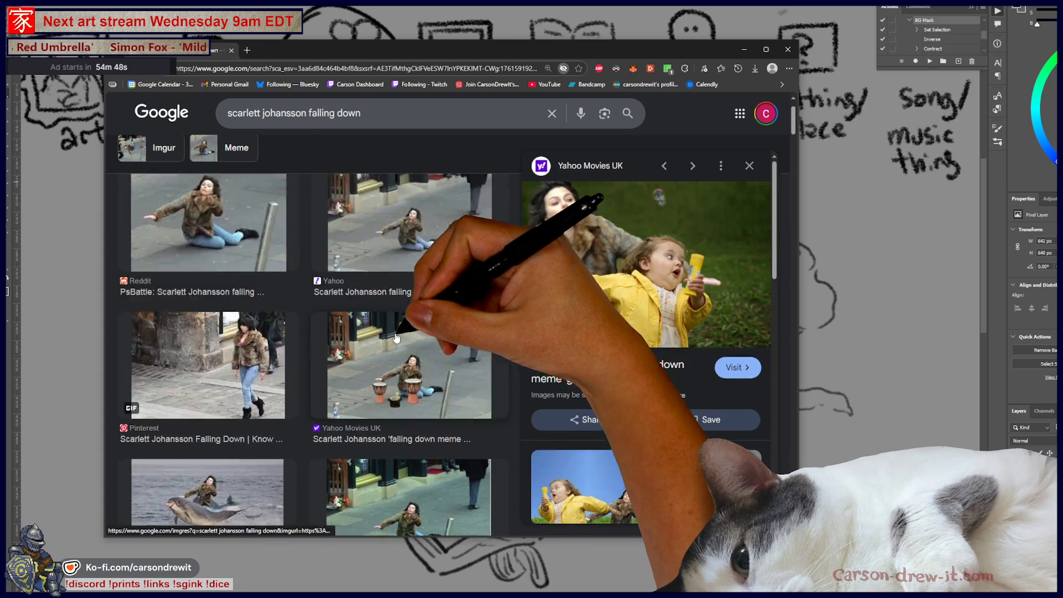
key("Right")
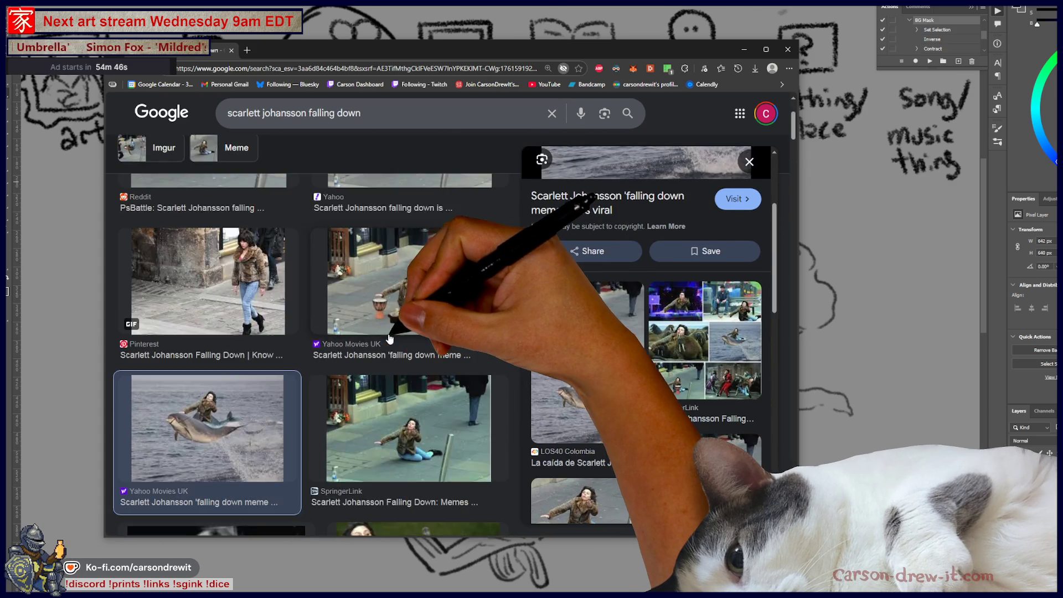
scroll(389, 338, "up", 3)
left_click(244, 239)
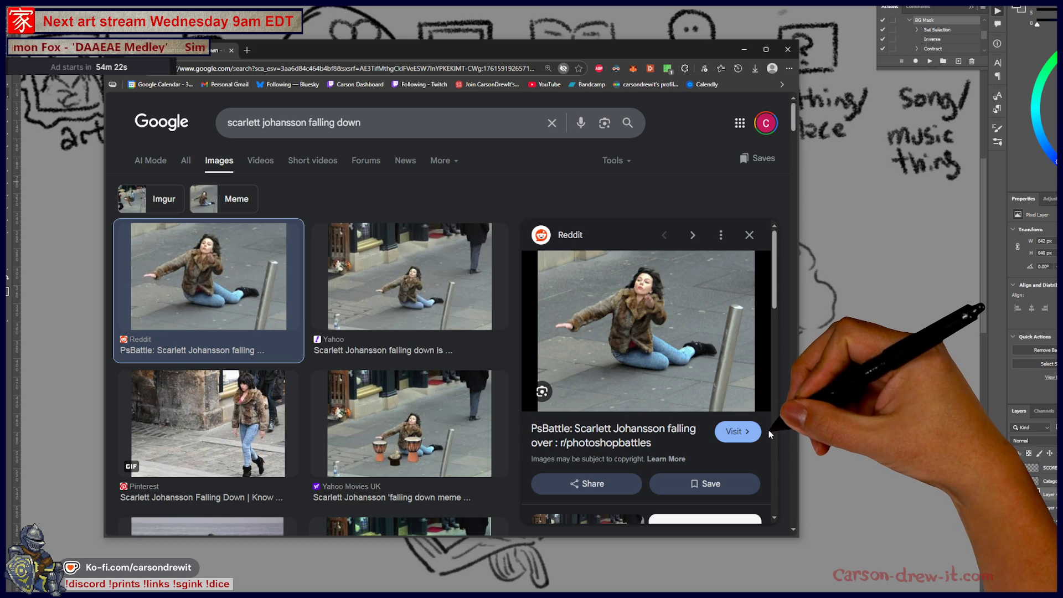
scroll(743, 435, "down", 5)
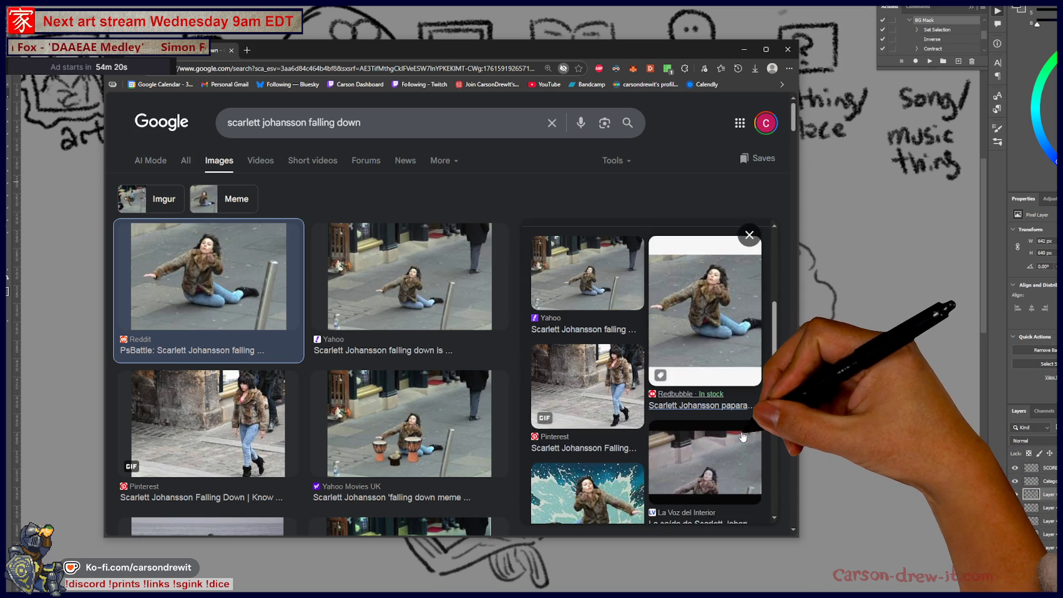
scroll(743, 435, "down", 3)
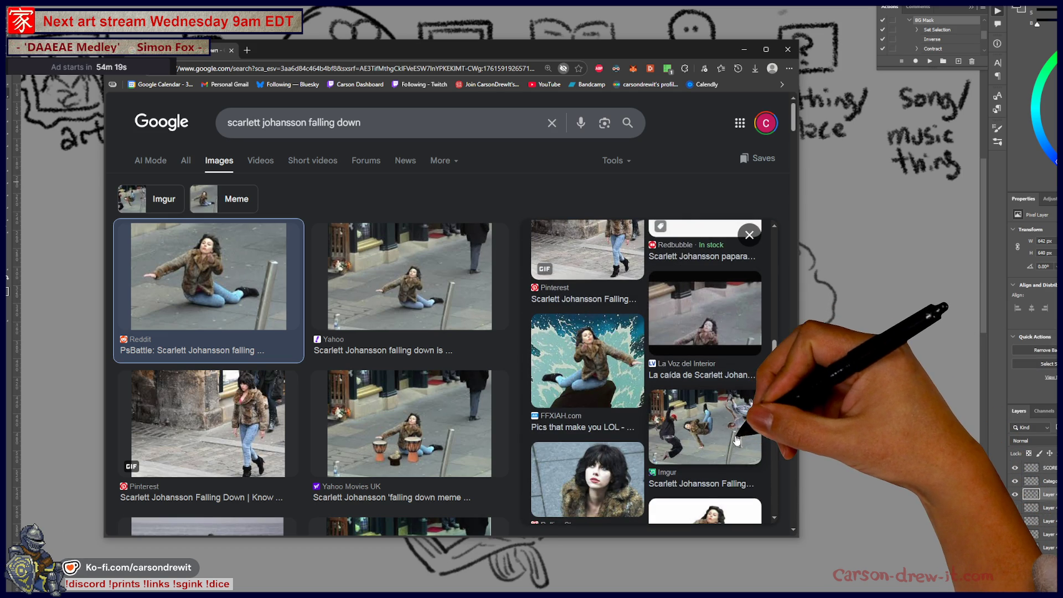
scroll(736, 440, "down", 4)
scroll(729, 450, "down", 3)
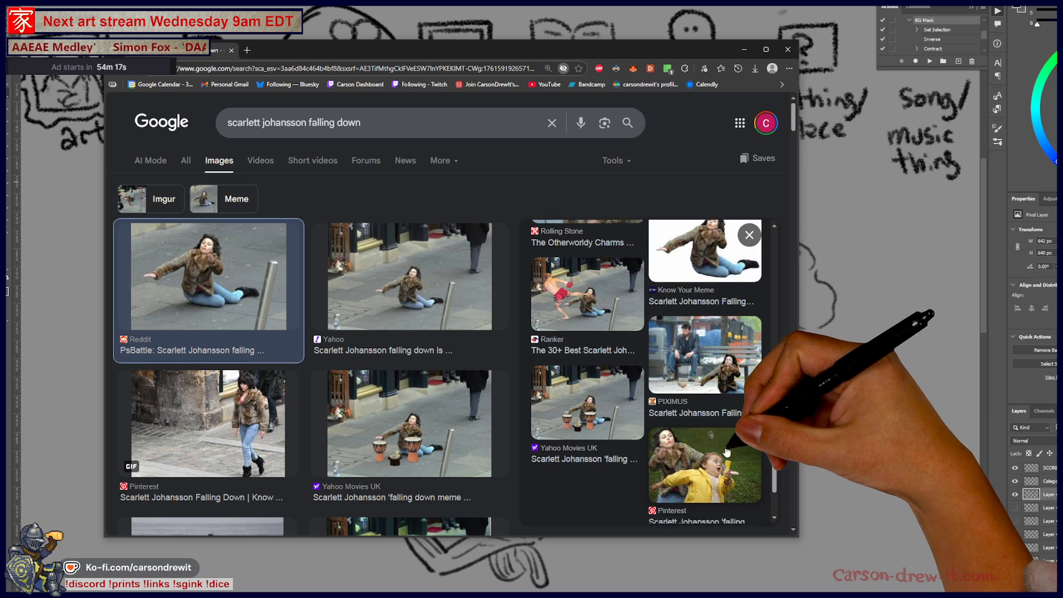
scroll(730, 450, "up", 15)
scroll(728, 453, "up", 2)
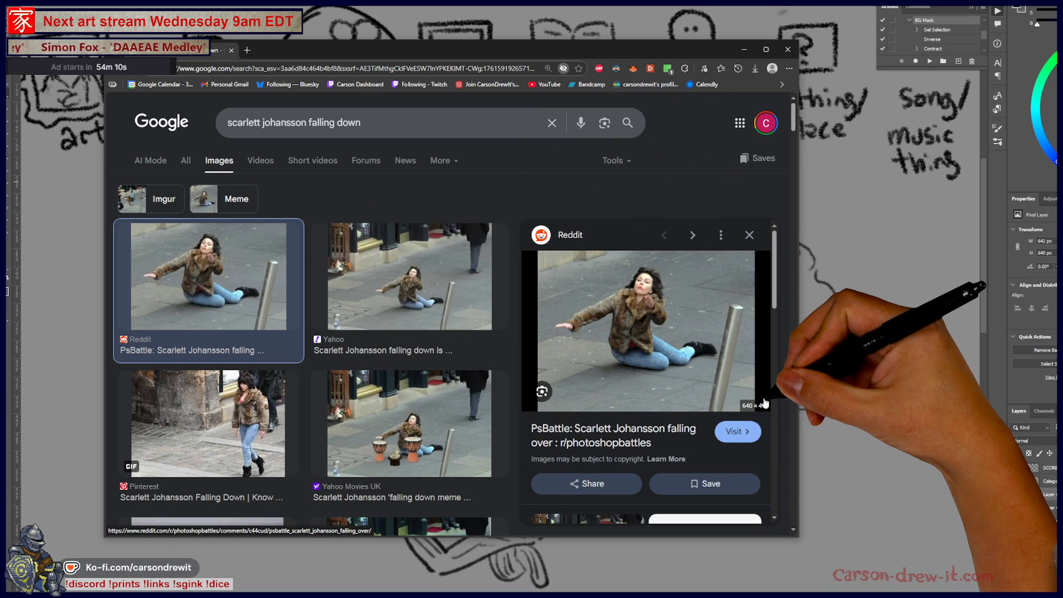
scroll(456, 399, "down", 5)
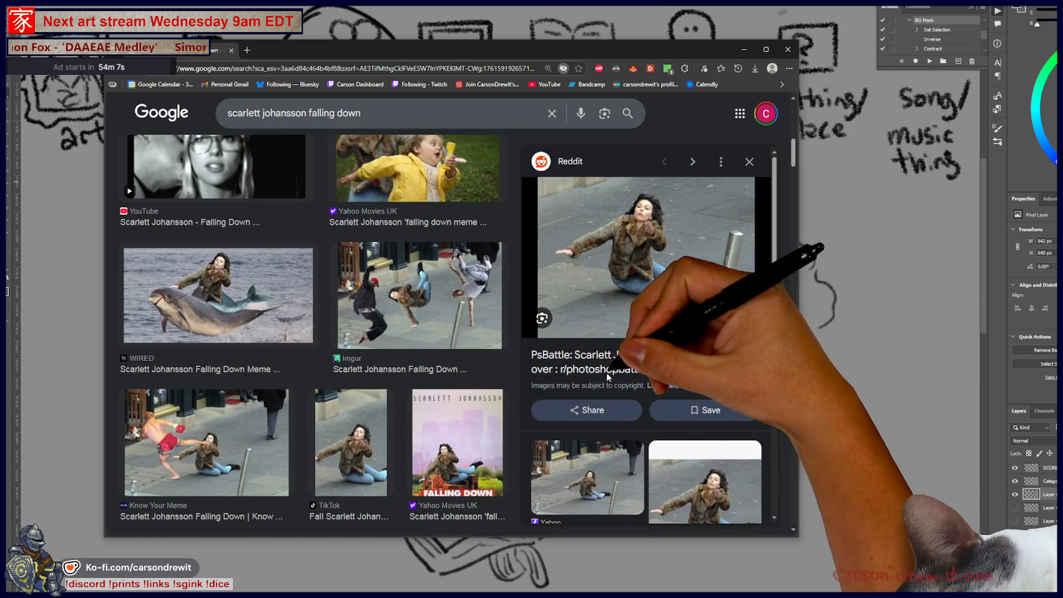
scroll(422, 344, "up", 2)
scroll(423, 344, "up", 3)
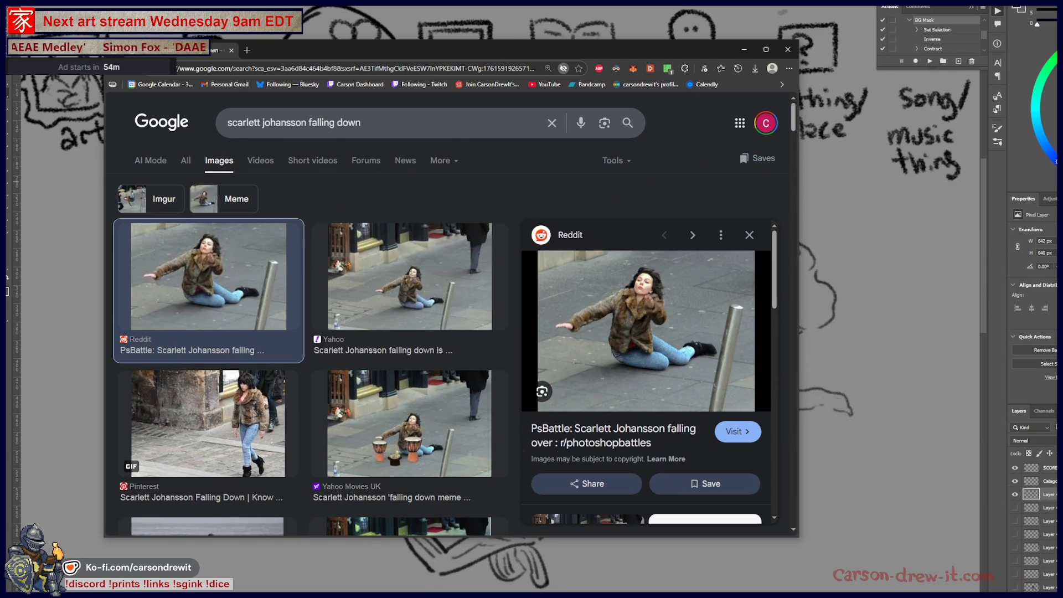
Replace the search terms with 'under the skin' and run the search
left_click_drag(361, 123, 52, 109)
type("under the skin")
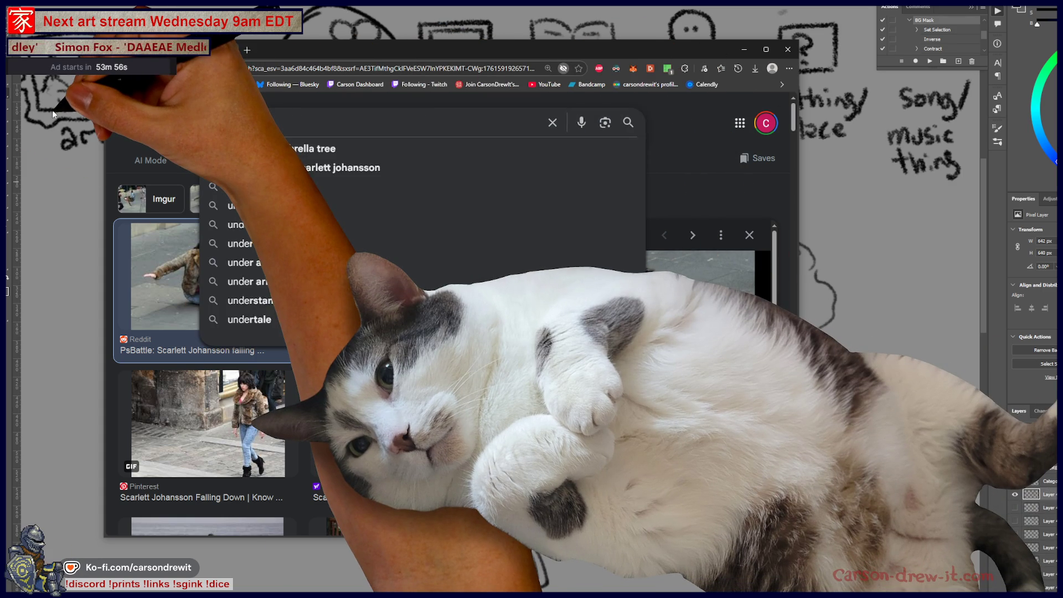
key("Return")
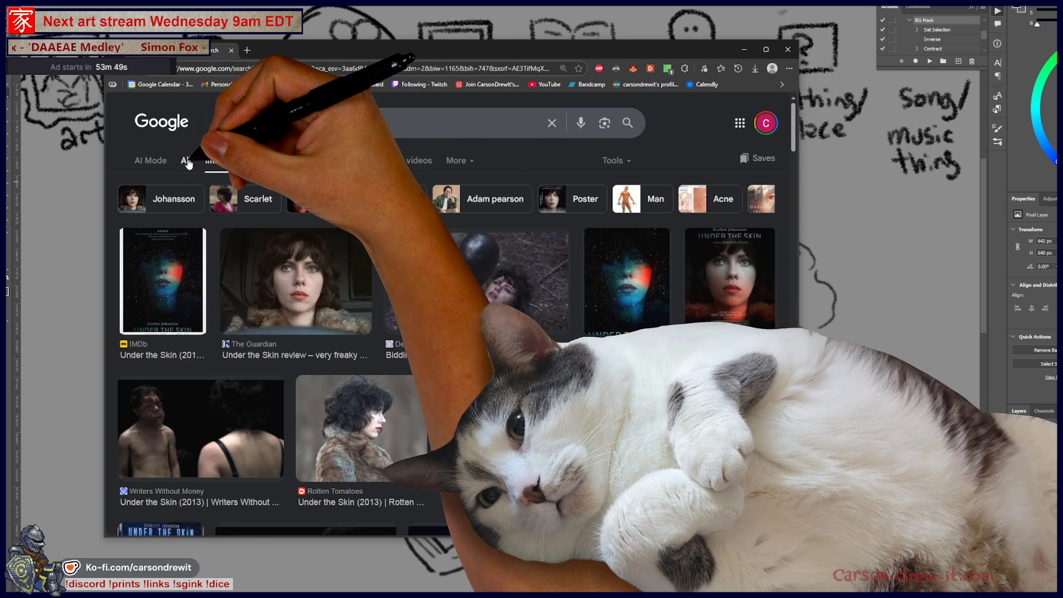
Switch to All results, open a cast member from the film's cast list, then close the browser
left_click(185, 161)
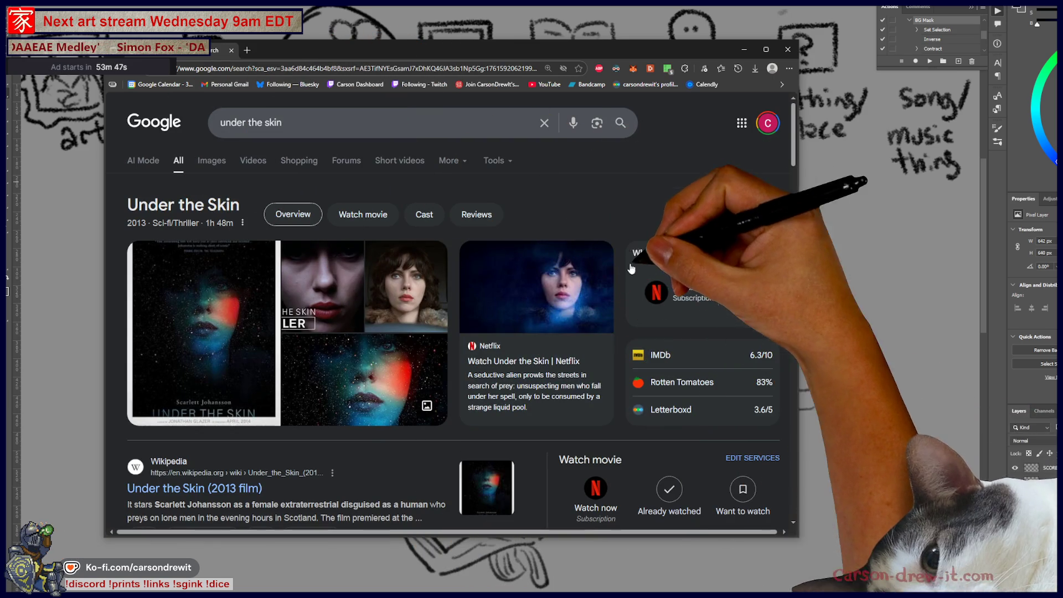
scroll(657, 211, "down", 3)
scroll(656, 211, "down", 3)
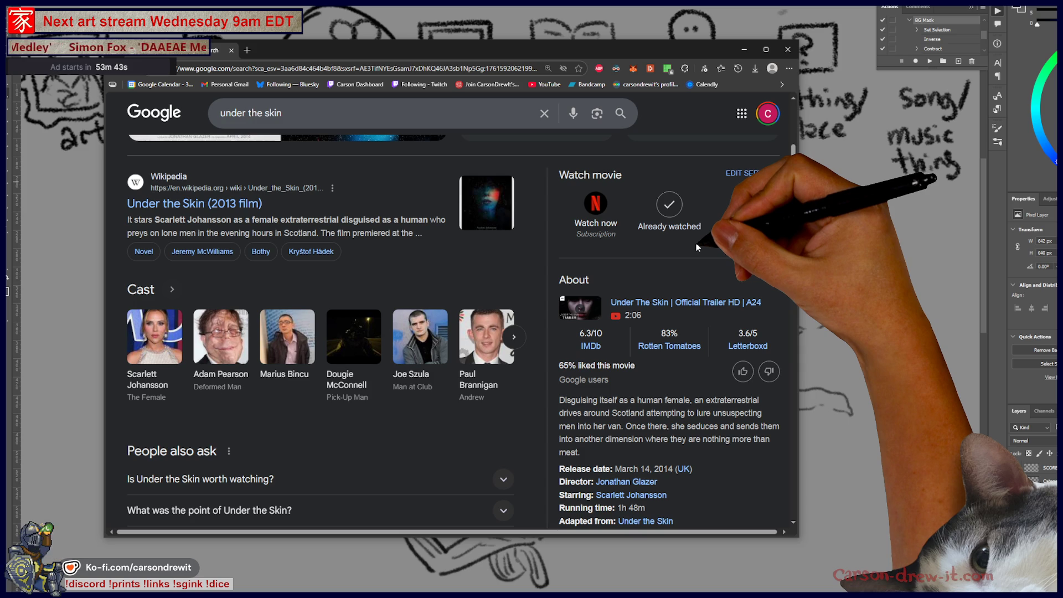
scroll(696, 248, "down", 2)
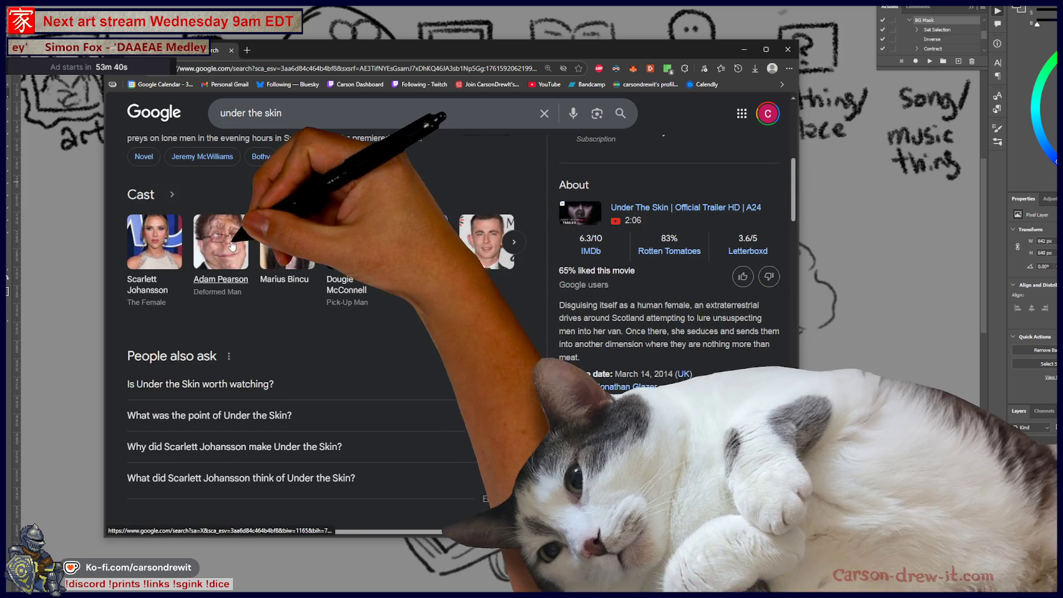
left_click(232, 245)
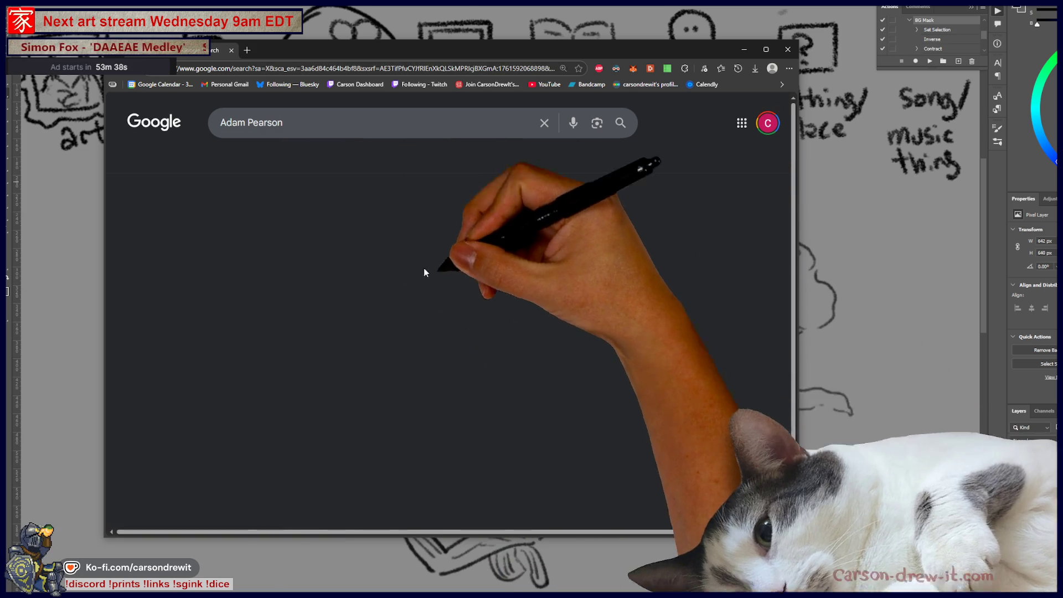
scroll(472, 378, "down", 3)
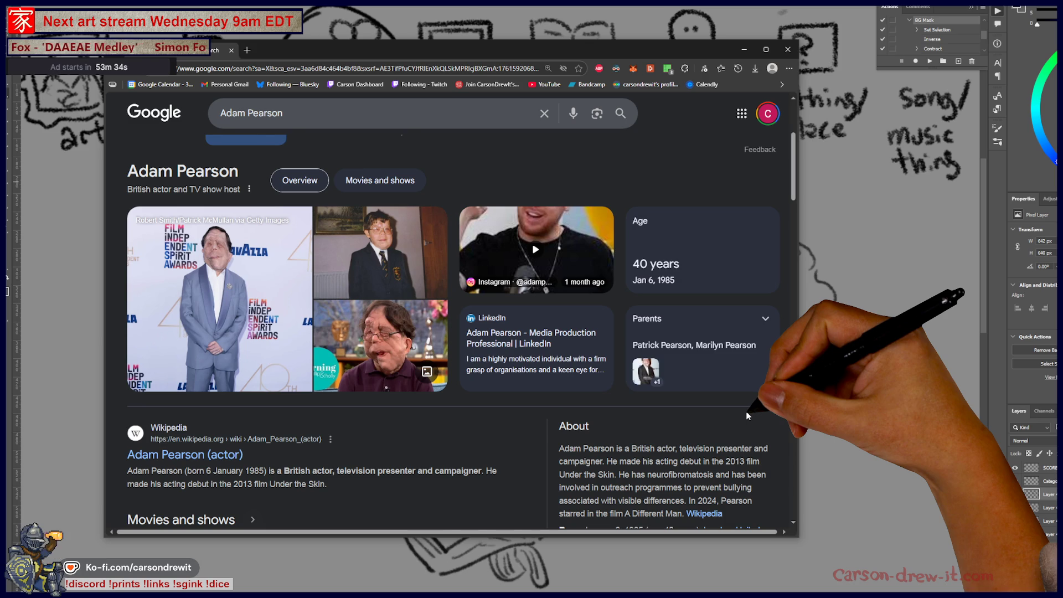
scroll(747, 416, "up", 3)
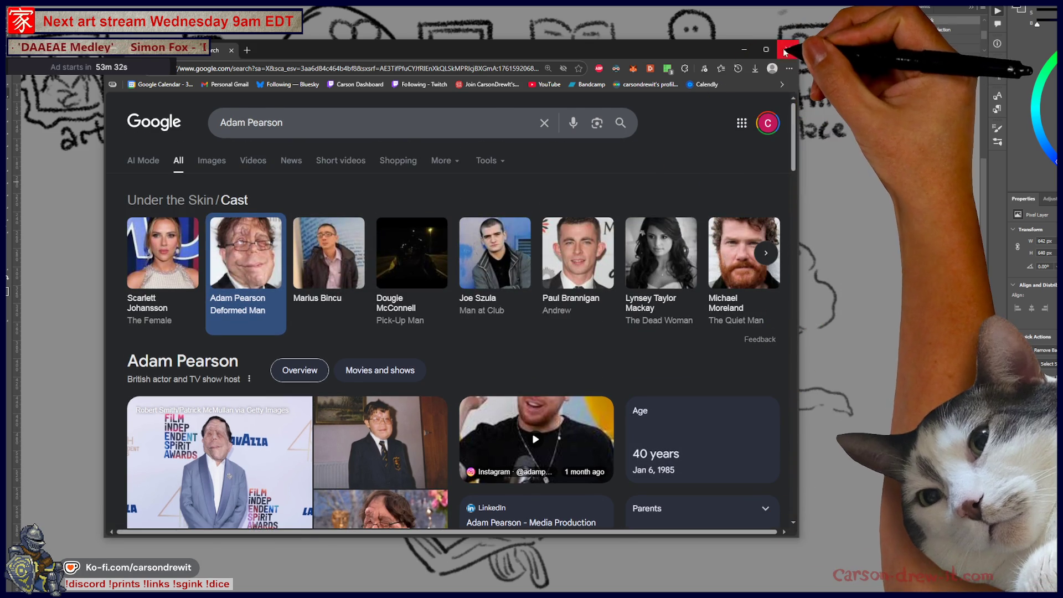
left_click(785, 52)
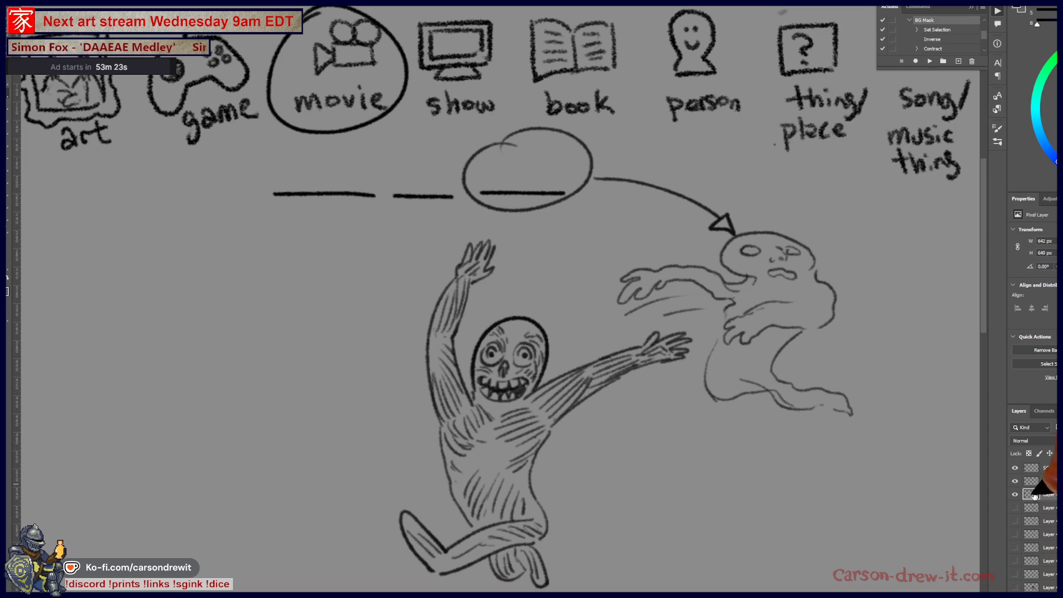
Hide the layer holding last round's figure, ghost, cloud and guess lines
left_click(1015, 495)
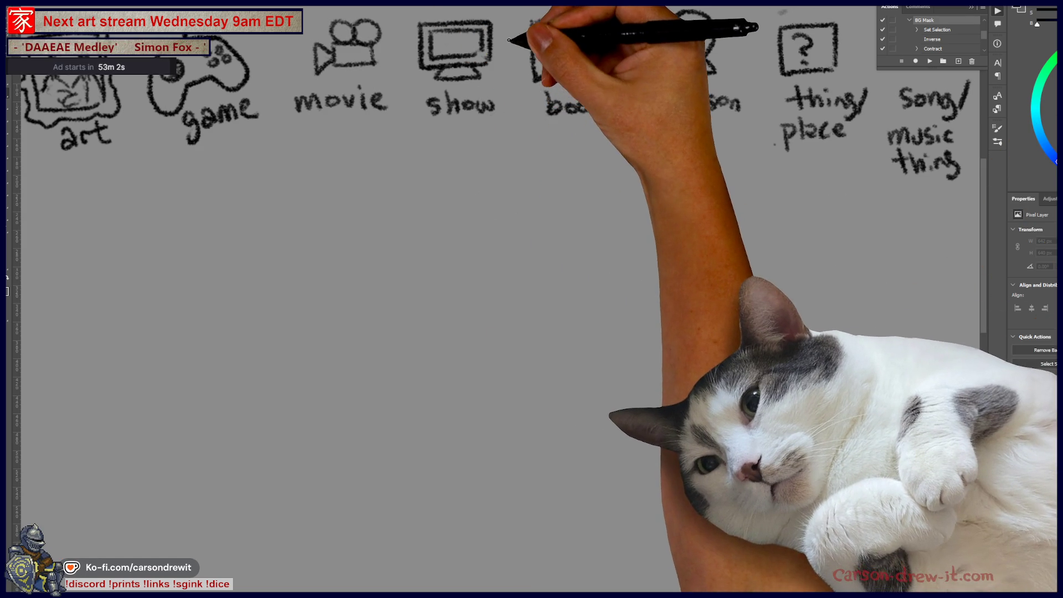
Circle the movie icon and draw three blank dashes beneath the category row
scroll(493, 299, "up", 3)
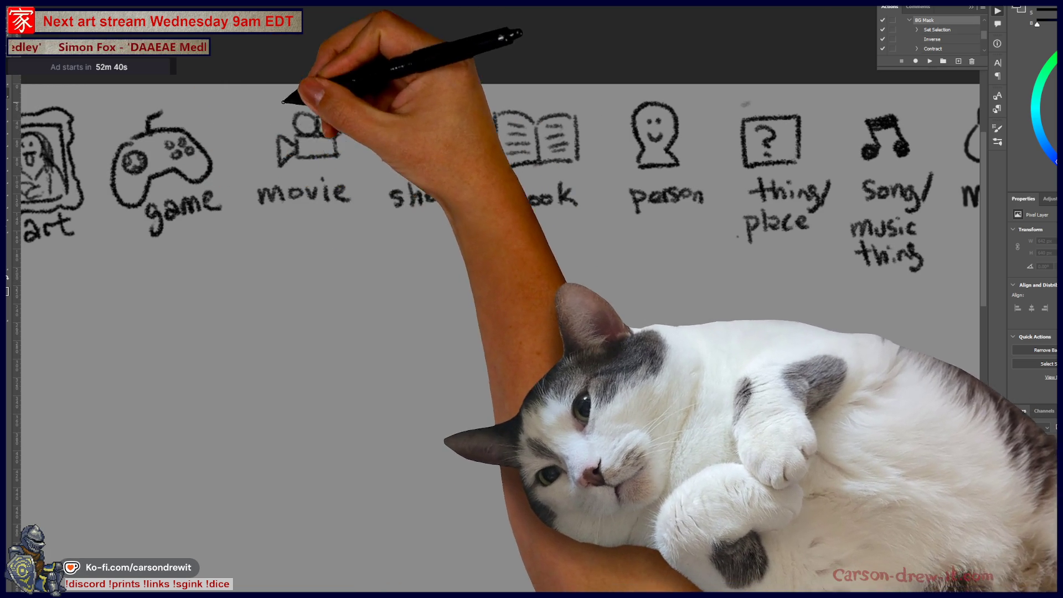
left_click_drag(282, 101, 237, 136)
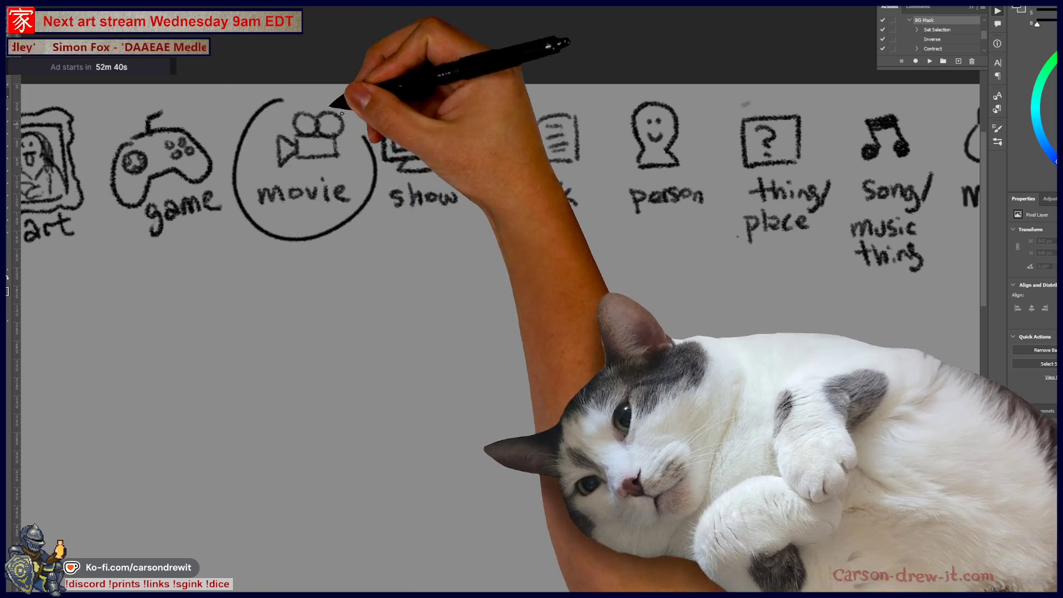
left_click_drag(302, 302, 515, 292)
left_click_drag(545, 289, 652, 287)
left_click_drag(651, 374, 728, 301)
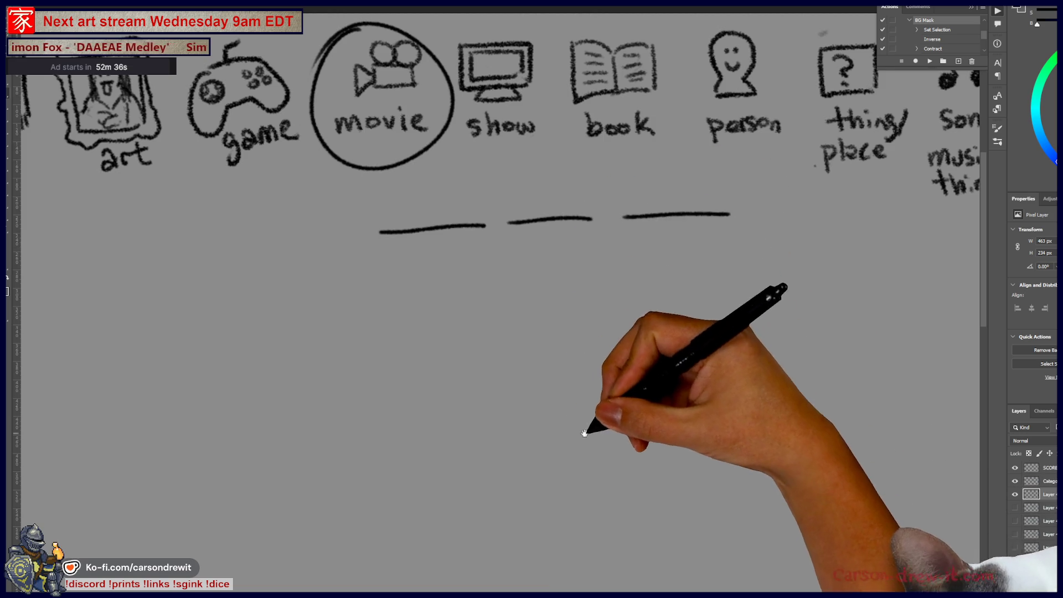
Sketch a smiling seated figure with body, arm and legs on the left
left_click_drag(552, 383, 510, 332)
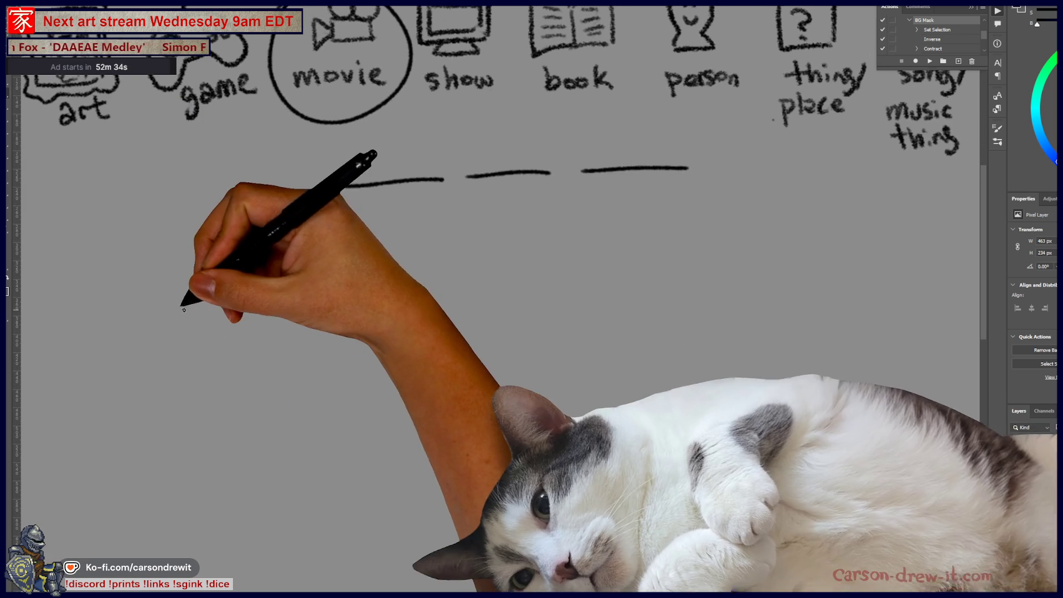
left_click_drag(162, 310, 177, 265)
mouse_move(192, 283)
left_mouse_down()
mouse_move(195, 306)
mouse_move(182, 294)
left_mouse_up()
left_click(171, 285)
left_click(179, 284)
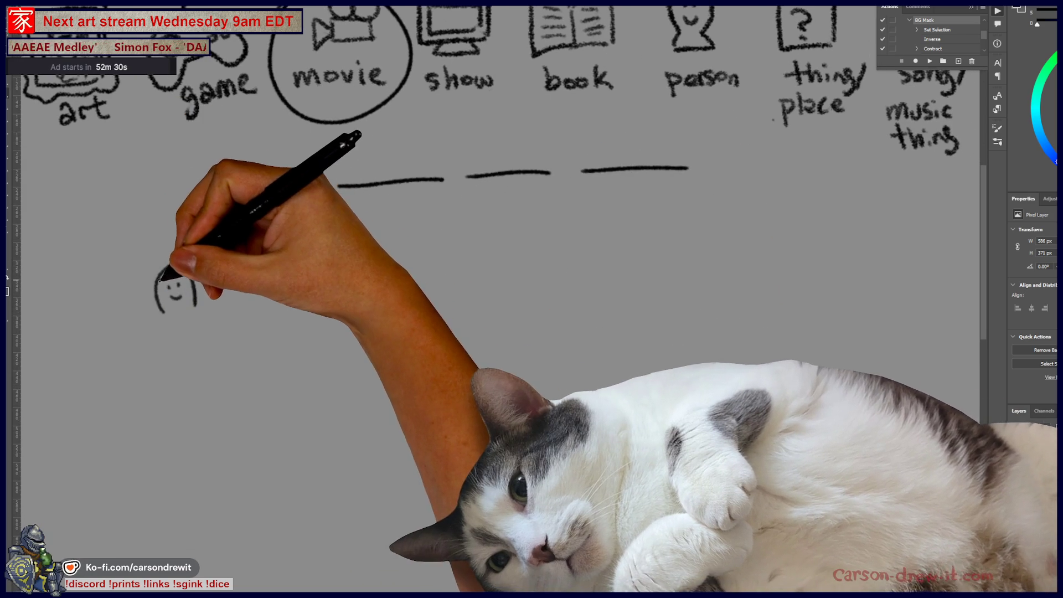
left_click_drag(161, 315, 148, 358)
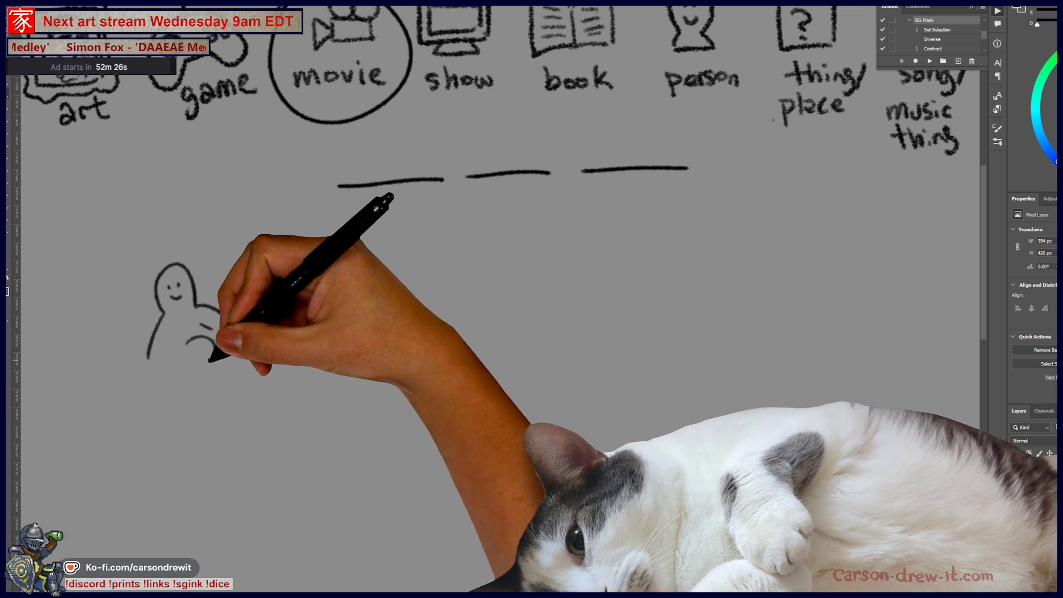
left_click_drag(169, 360, 161, 391)
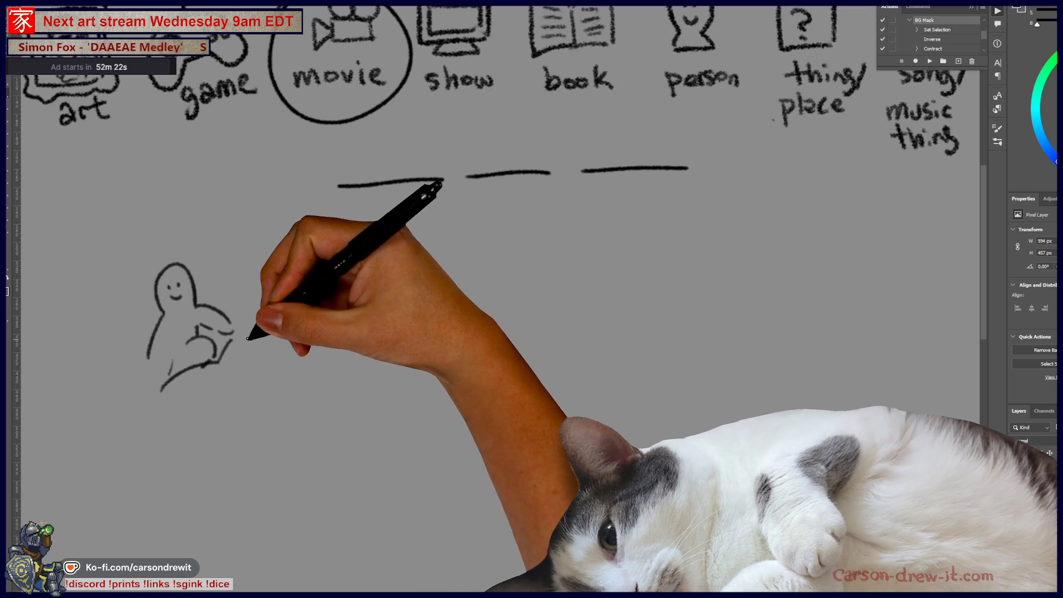
left_click_drag(249, 364, 341, 380)
mouse_move(199, 331)
left_mouse_down()
mouse_move(232, 332)
mouse_move(219, 354)
mouse_move(247, 358)
left_mouse_up()
Draw the couch cushions, base and sides around the seated figure
left_click_drag(238, 320, 304, 324)
mouse_move(224, 356)
left_mouse_down()
mouse_move(303, 332)
mouse_move(360, 331)
left_mouse_up()
left_click_drag(299, 357, 363, 363)
left_click_drag(365, 339, 361, 363)
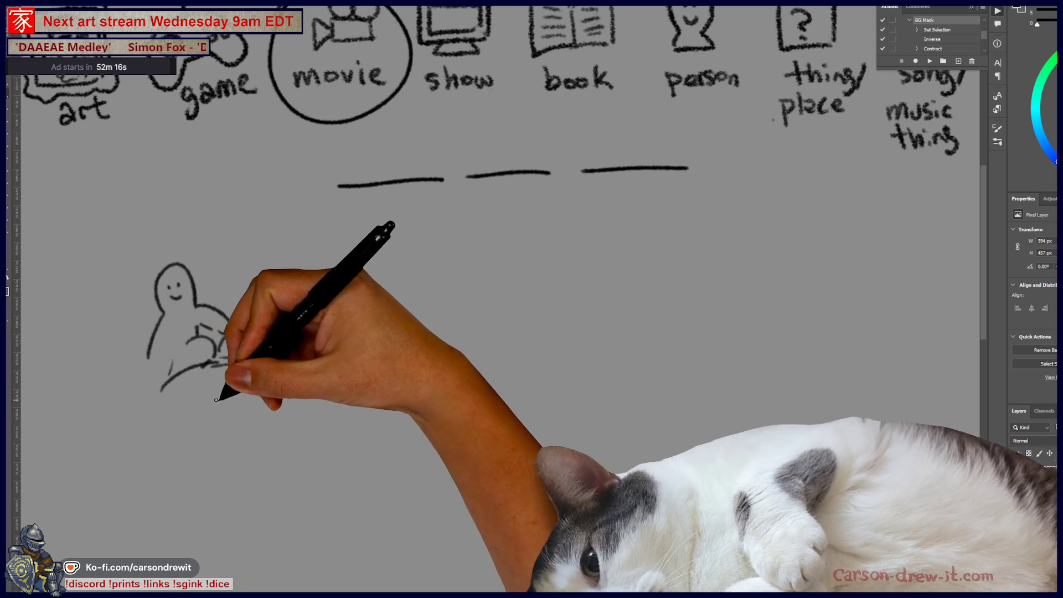
key("ctrl+z")
key("ctrl+z")
key("ctrl+z")
key("ctrl+shift+z")
key("ctrl+shift+z")
key("ctrl+shift+z")
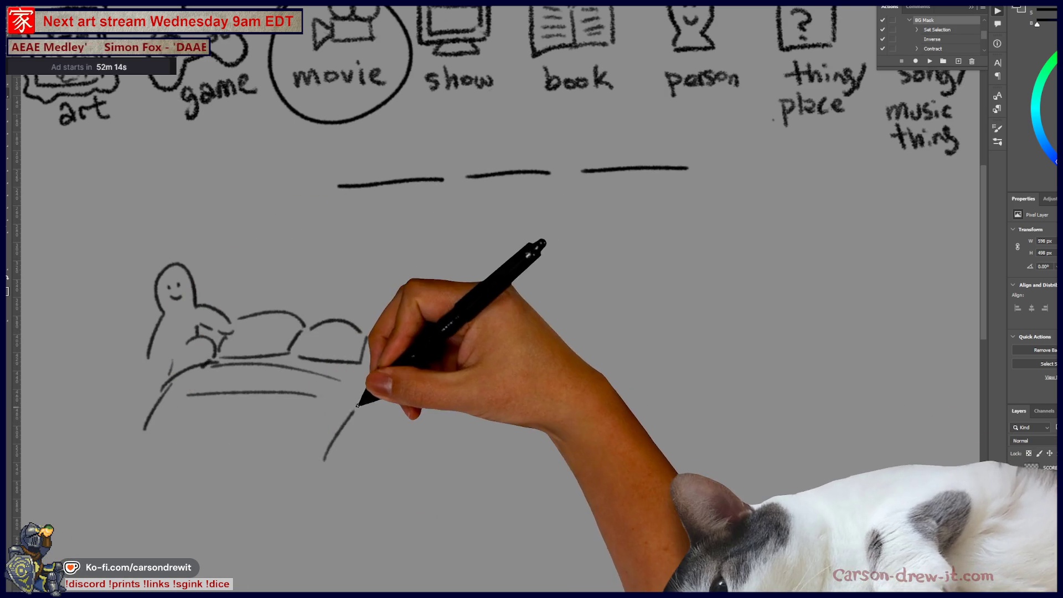
left_click_drag(383, 343, 385, 407)
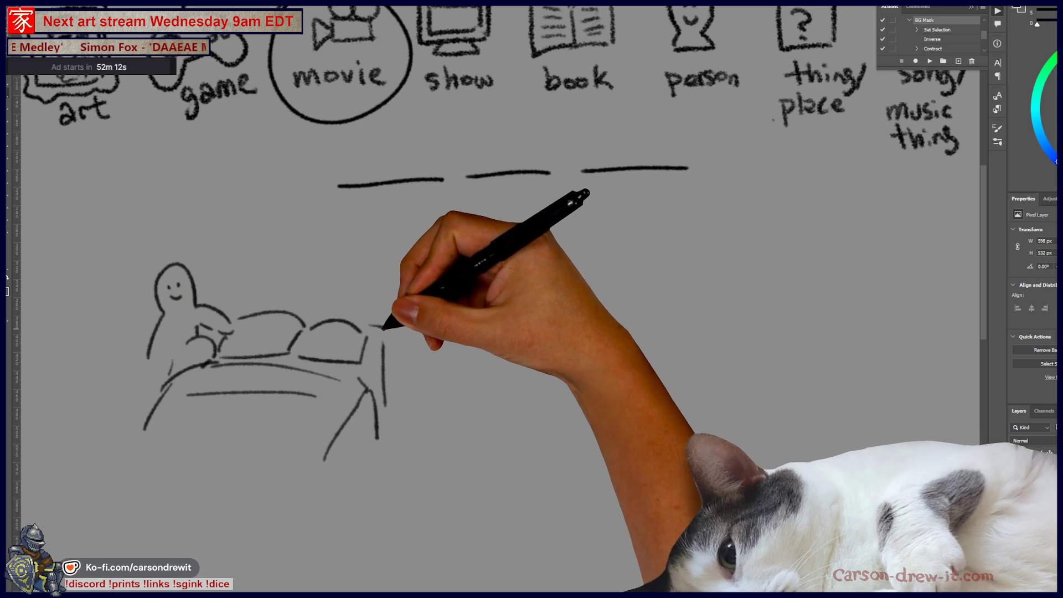
mouse_move(237, 298)
left_mouse_down()
mouse_move(358, 301)
mouse_move(385, 332)
left_mouse_up()
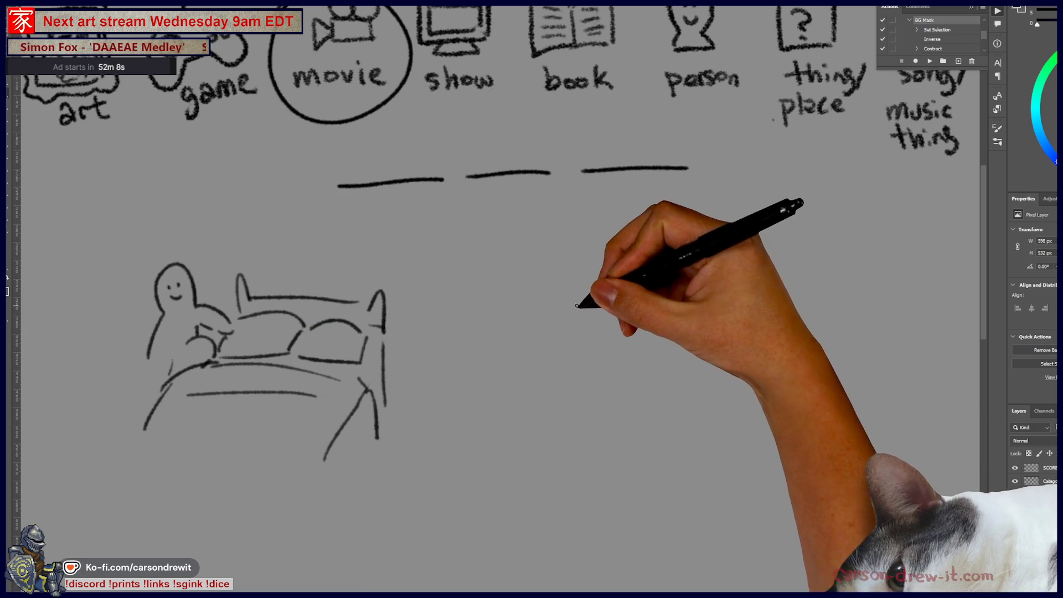
Draw a second bed with a sleeping figure, blanket, pillow and headboard
mouse_move(573, 316)
left_mouse_down()
mouse_move(614, 294)
mouse_move(545, 322)
left_mouse_up()
left_click_drag(614, 295, 619, 319)
left_click_drag(545, 333, 688, 343)
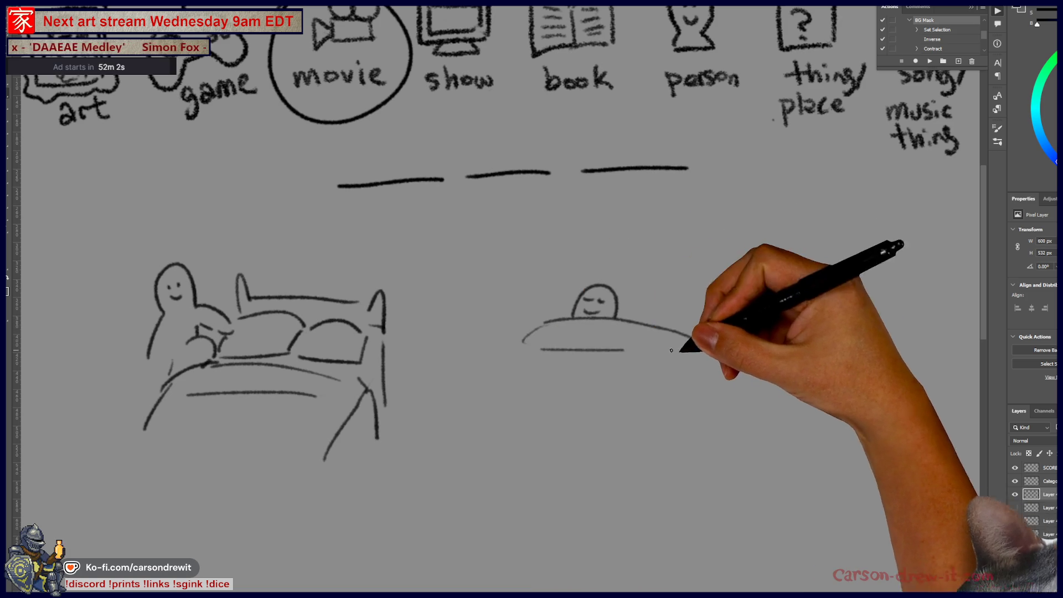
mouse_move(551, 321)
left_mouse_down()
mouse_move(522, 341)
mouse_move(490, 420)
left_mouse_up()
mouse_move(540, 349)
left_mouse_down()
mouse_move(720, 358)
mouse_move(709, 420)
left_mouse_up()
left_click_drag(548, 315, 581, 280)
left_click_drag(648, 292, 643, 315)
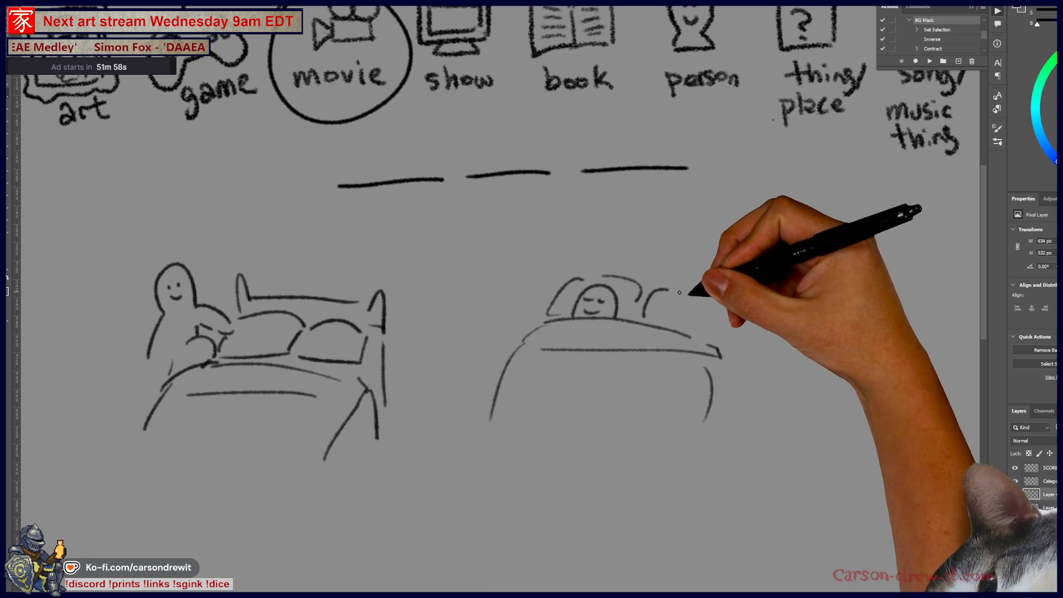
mouse_move(572, 274)
left_mouse_down()
mouse_move(581, 254)
mouse_move(695, 273)
left_mouse_up()
left_click_drag(701, 260, 713, 288)
left_click_drag(601, 277, 634, 299)
mouse_move(642, 294)
left_mouse_down()
mouse_move(712, 329)
mouse_move(576, 296)
left_mouse_up()
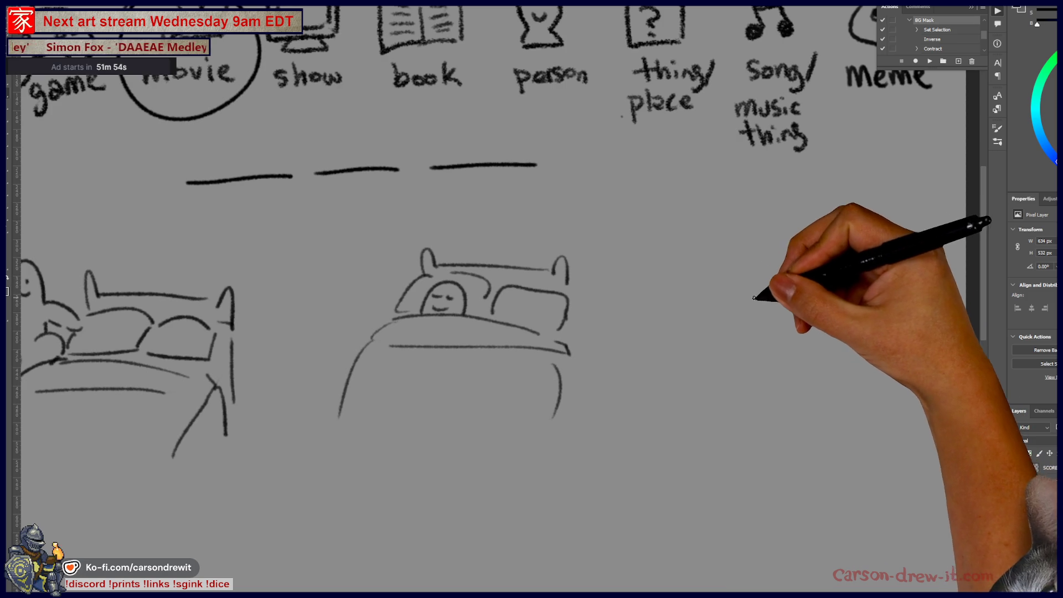
Draw a third bed where a waking figure raises its arms, with blanket and pillow
left_click_drag(744, 296, 754, 250)
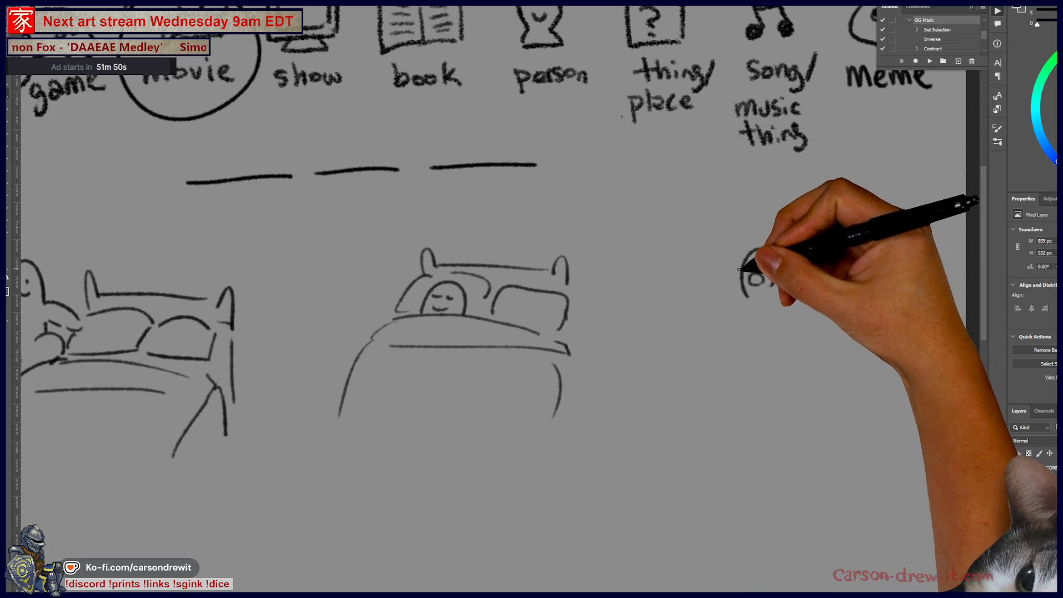
left_click_drag(738, 295, 721, 236)
left_click_drag(797, 278, 791, 290)
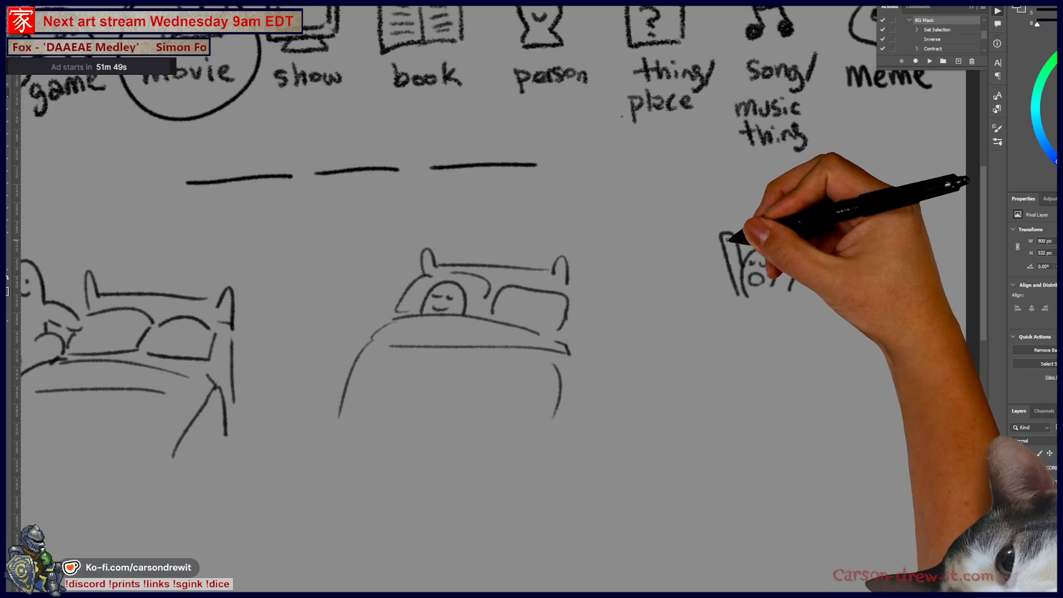
key("ctrl+z")
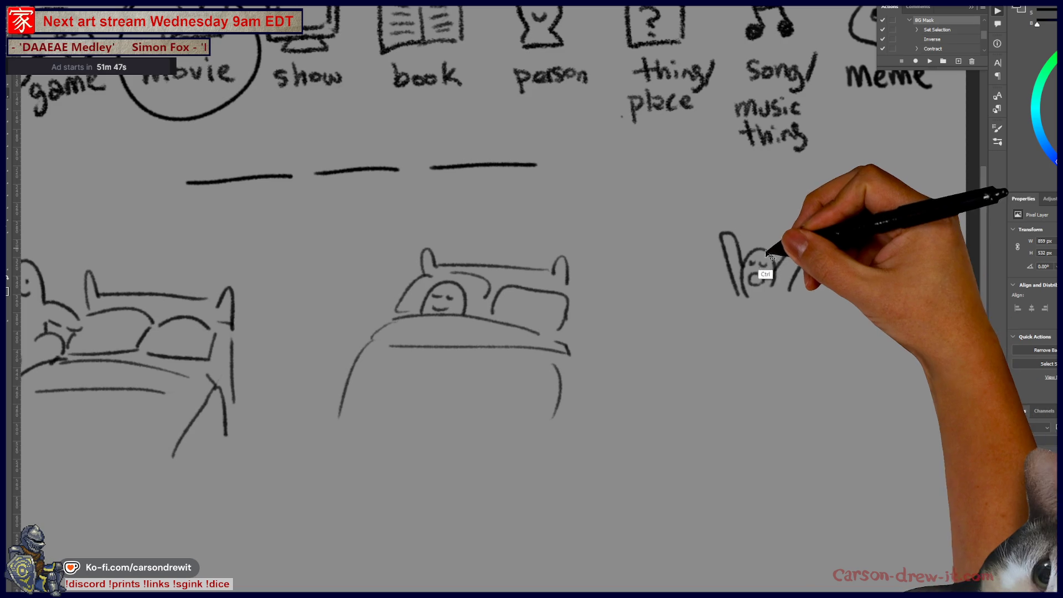
mouse_move(819, 235)
left_mouse_down()
mouse_move(778, 310)
mouse_move(844, 333)
left_mouse_up()
left_click_drag(718, 343, 820, 354)
left_click_drag(720, 322, 704, 339)
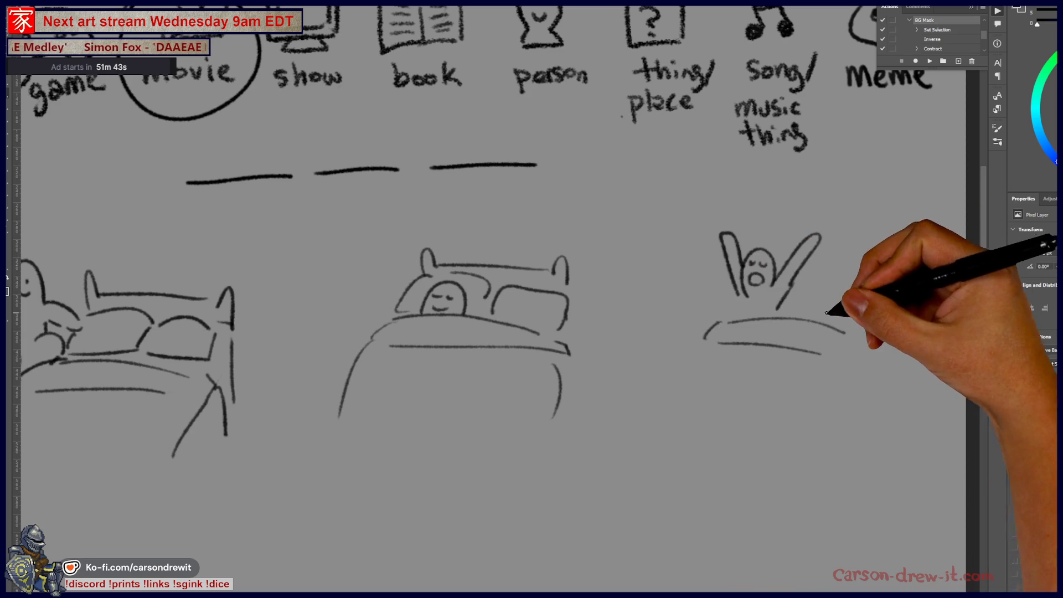
mouse_move(796, 284)
left_mouse_down()
mouse_move(807, 308)
mouse_move(848, 322)
left_mouse_up()
mouse_move(762, 237)
left_mouse_down()
mouse_move(781, 253)
mouse_move(864, 248)
mouse_move(871, 299)
left_mouse_up()
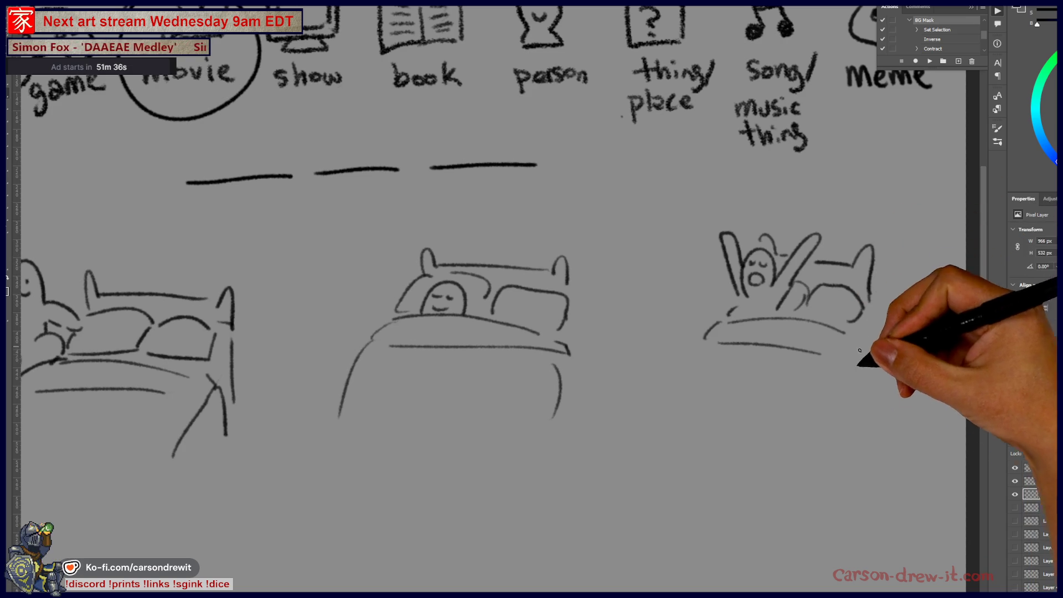
left_click_drag(705, 441, 758, 471)
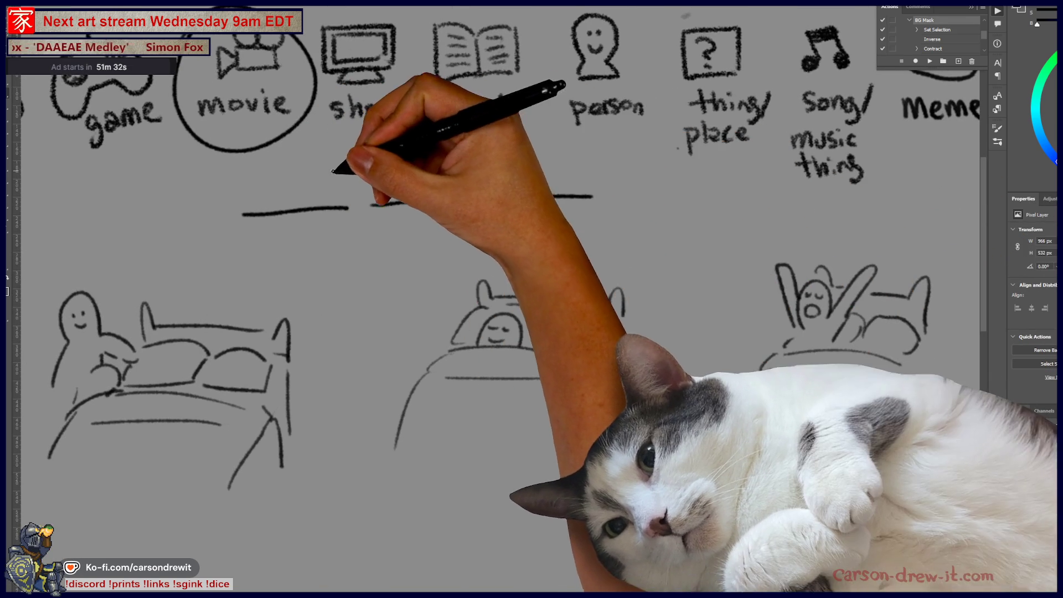
Ring the three dashes in a speech bubble with a downward tail, circling the arrowhead and third dash
mouse_move(313, 163)
left_mouse_down()
mouse_move(382, 169)
mouse_move(377, 161)
left_mouse_up()
mouse_move(611, 212)
left_mouse_down()
mouse_move(694, 319)
mouse_move(721, 308)
mouse_move(659, 354)
left_mouse_up()
mouse_move(731, 493)
left_mouse_down()
mouse_move(698, 507)
mouse_move(724, 503)
mouse_move(675, 486)
left_mouse_up()
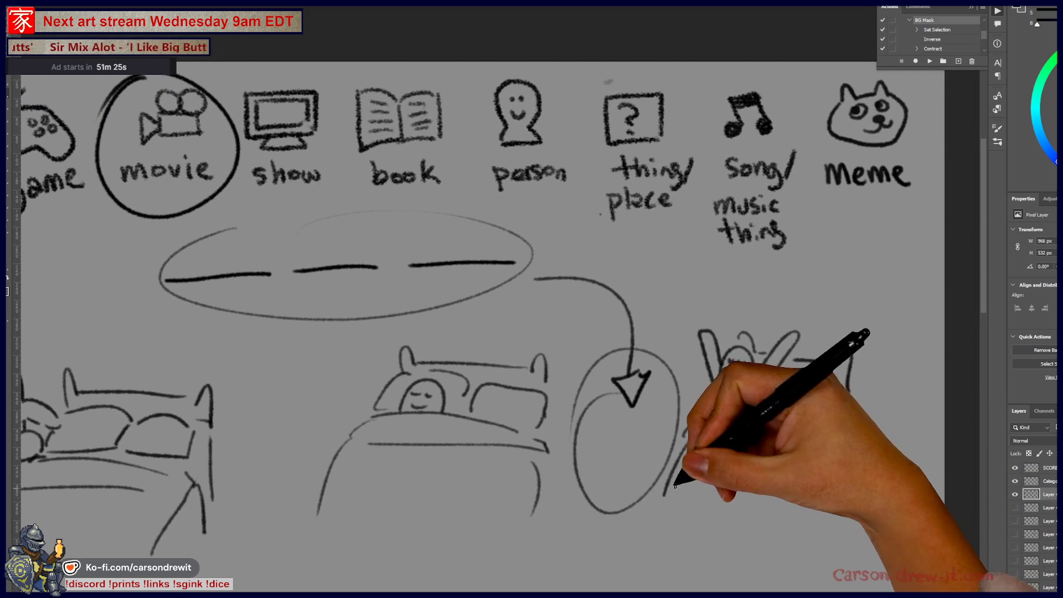
mouse_move(487, 238)
left_mouse_down()
mouse_move(475, 290)
mouse_move(501, 240)
mouse_move(714, 317)
left_mouse_up()
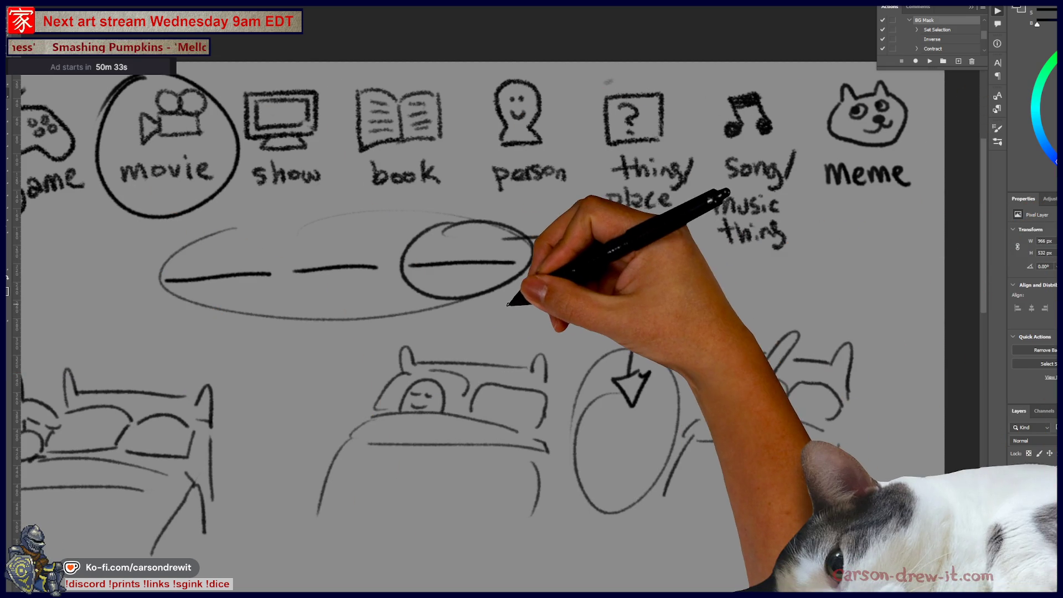
scroll(501, 381, "down", 5)
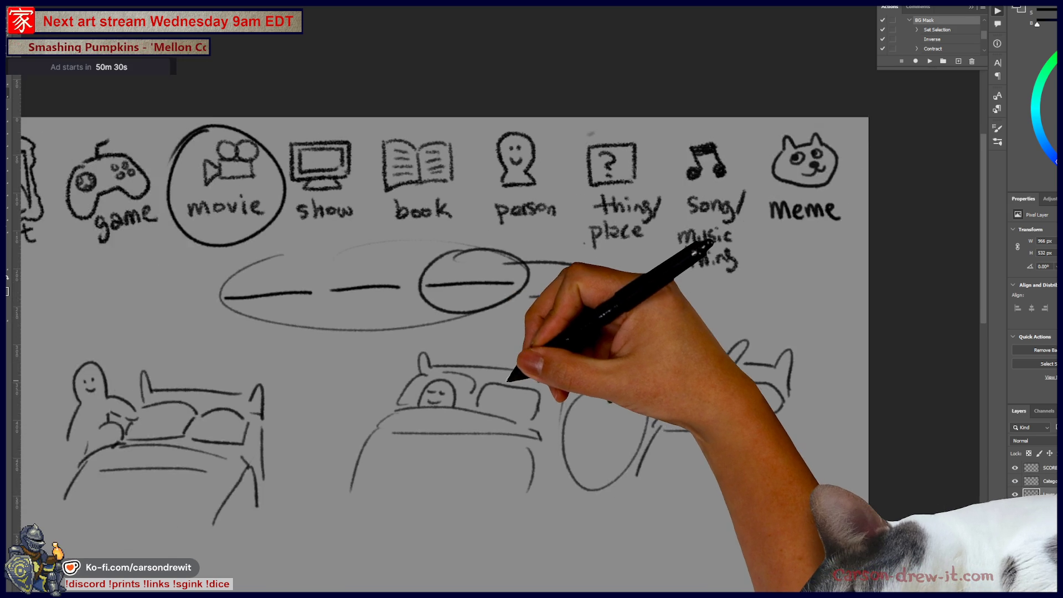
Adjust the zoom and shift the view down over the ringed blanks and beds
scroll(501, 382, "up", 3)
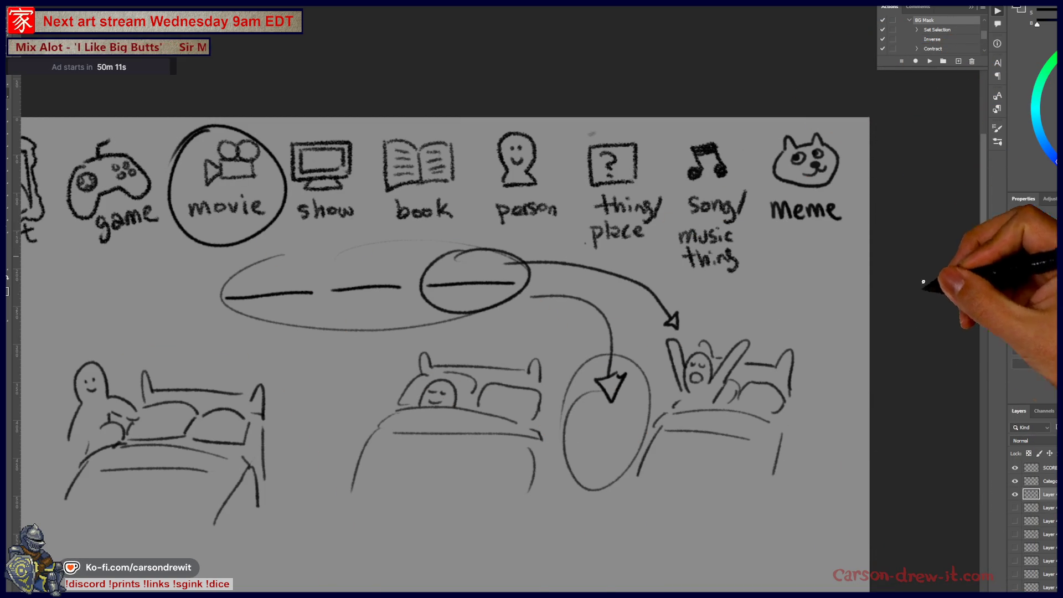
scroll(665, 355, "down", 1)
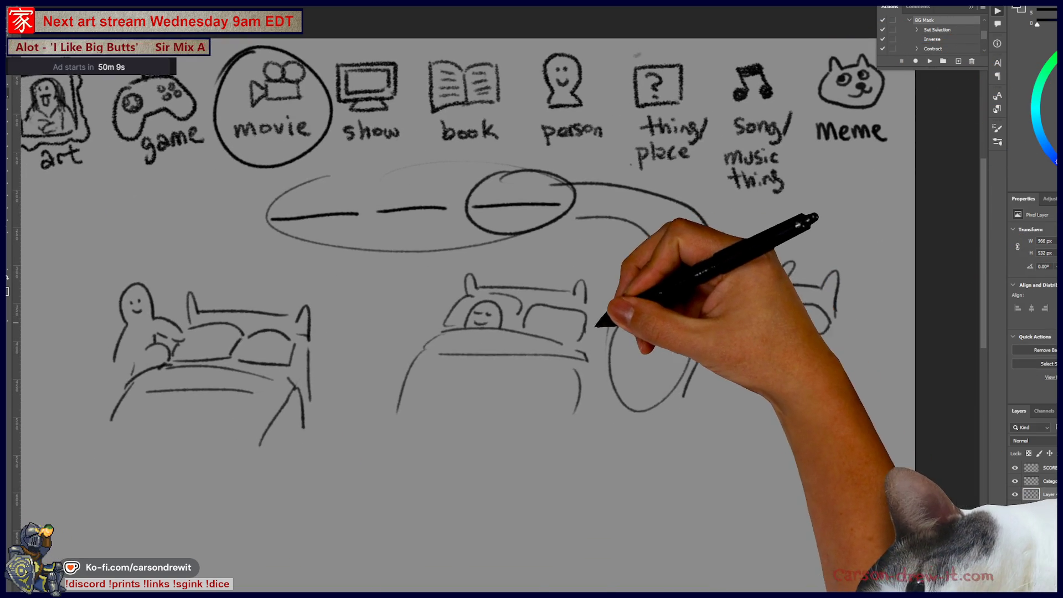
scroll(563, 378, "down", 1)
scroll(609, 388, "up", 2)
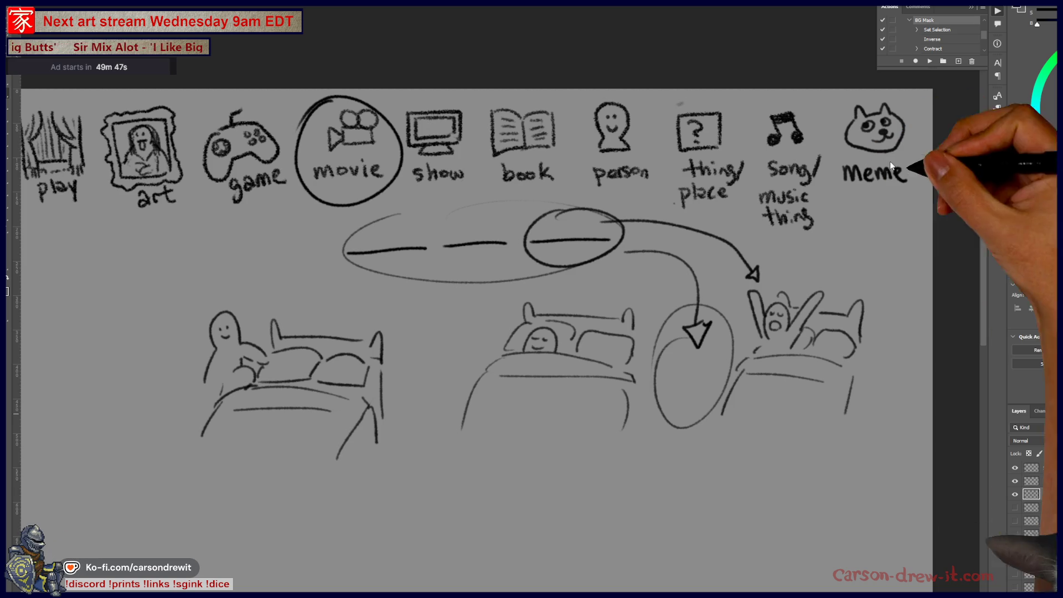
left_click_drag(961, 239, 962, 268)
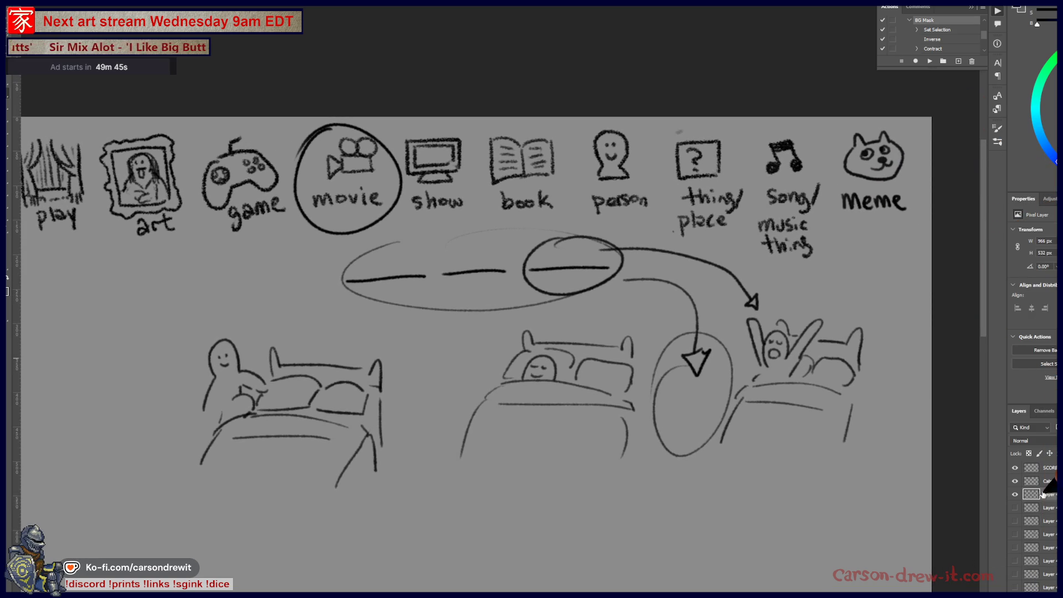
Hide the bed and speech-bubble sketch layer and recentre on the icon row
left_click(1015, 495)
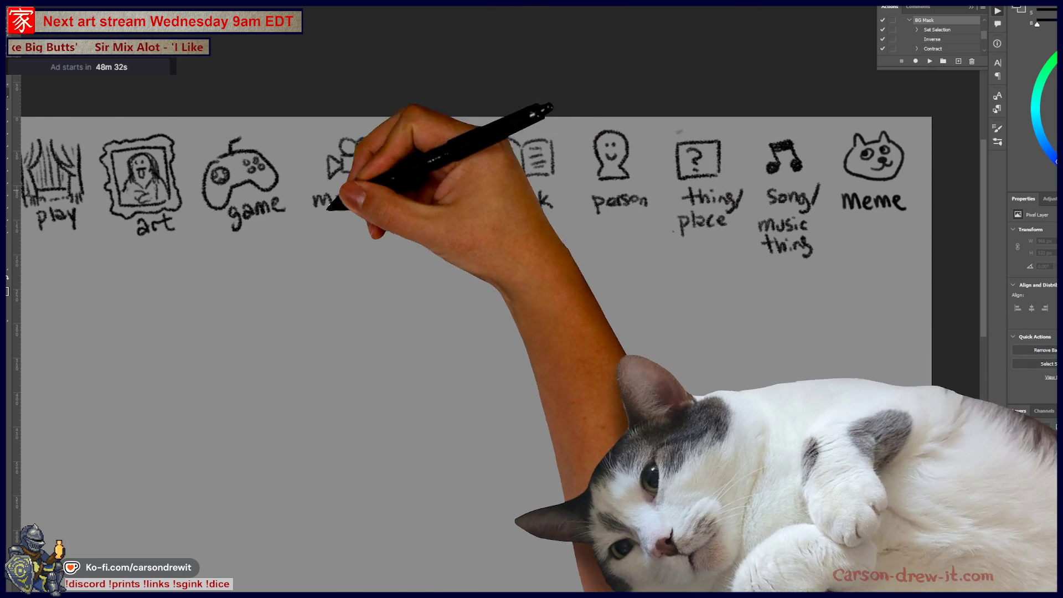
left_click_drag(285, 251, 342, 270)
scroll(343, 235, "up", 2)
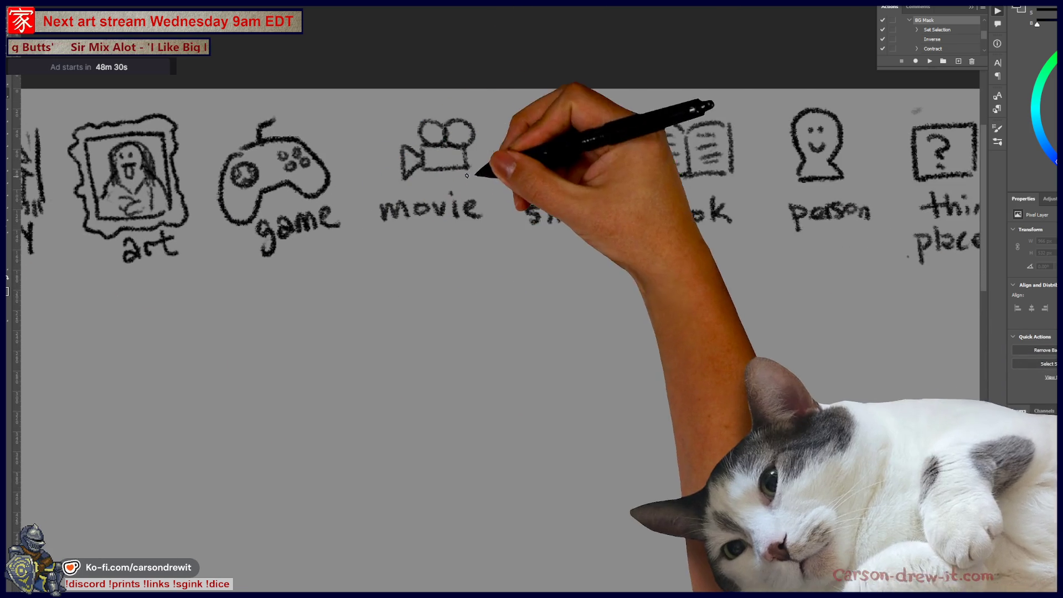
Circle the show icon and draw two blank dashes beneath it
mouse_move(505, 115)
left_mouse_down()
mouse_move(507, 143)
mouse_move(529, 100)
left_mouse_up()
left_click_drag(399, 302, 709, 308)
mouse_move(629, 387)
left_mouse_down()
mouse_move(565, 247)
mouse_move(582, 350)
left_mouse_up()
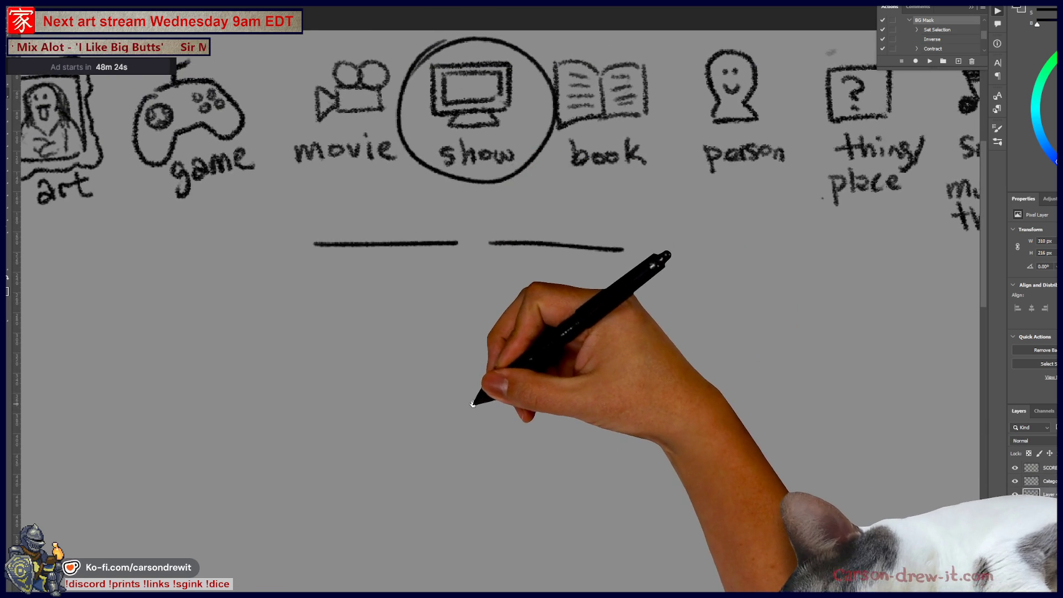
left_click_drag(454, 408, 480, 400)
Draw the sunglassed face and outline the fur coat's shoulder and lower body
mouse_move(441, 360)
left_mouse_down()
mouse_move(403, 361)
mouse_move(419, 376)
mouse_move(454, 376)
left_mouse_up()
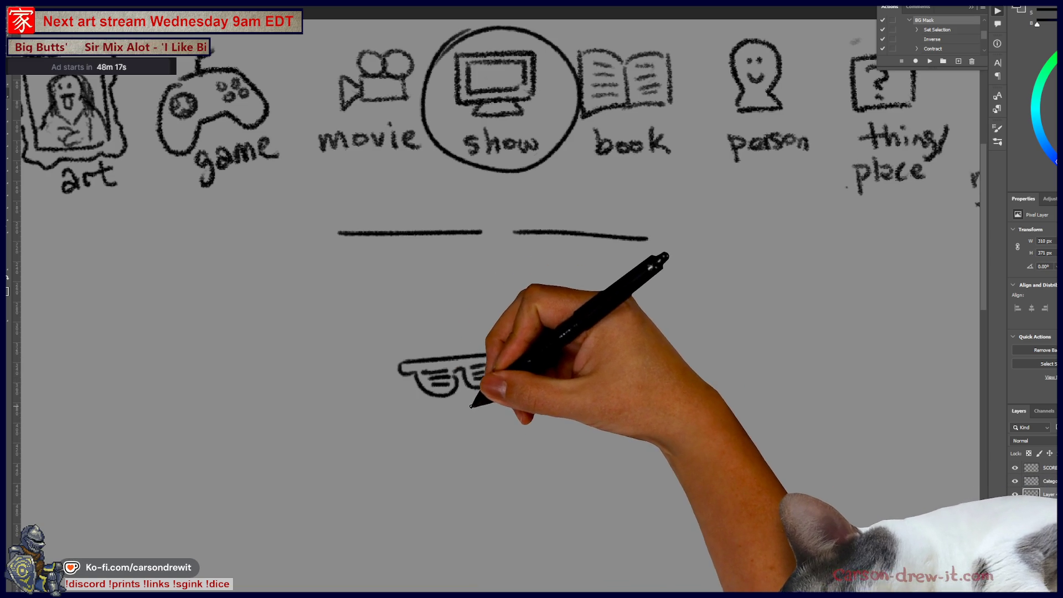
left_click_drag(469, 400, 492, 413)
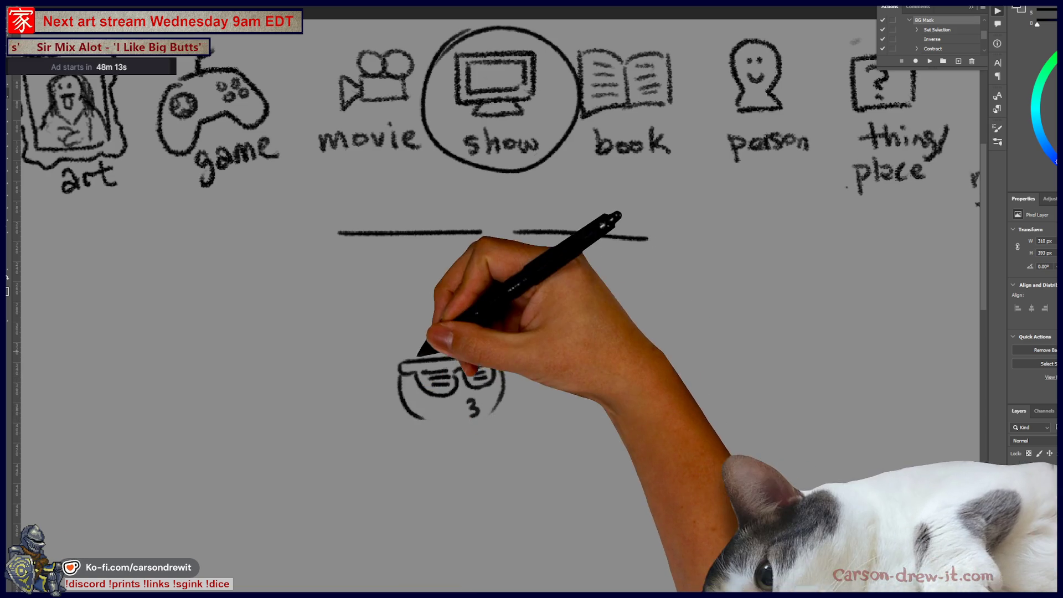
scroll(506, 318, "down", 3)
scroll(505, 318, "down", 1)
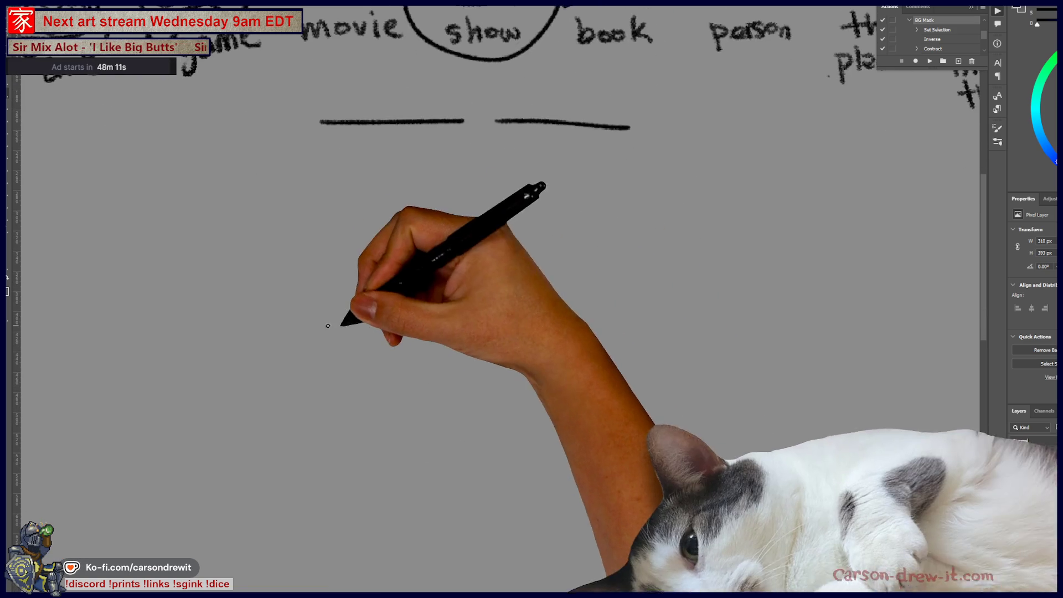
mouse_move(356, 315)
left_mouse_down()
mouse_move(409, 309)
mouse_move(433, 331)
left_mouse_up()
mouse_move(406, 366)
left_mouse_down()
mouse_move(439, 408)
mouse_move(463, 396)
left_mouse_up()
mouse_move(473, 302)
left_mouse_down()
mouse_move(517, 303)
mouse_move(487, 351)
left_mouse_up()
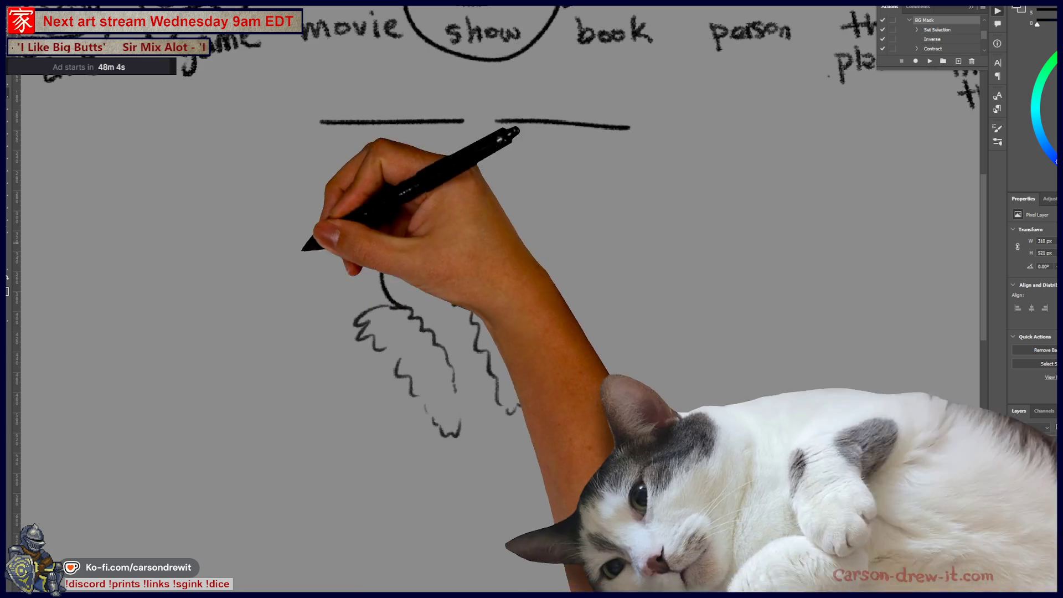
Add the coat's left side, inner fur lines, wavy right edge and bottom outline
mouse_move(364, 328)
left_mouse_down()
mouse_move(351, 415)
mouse_move(403, 423)
left_mouse_up()
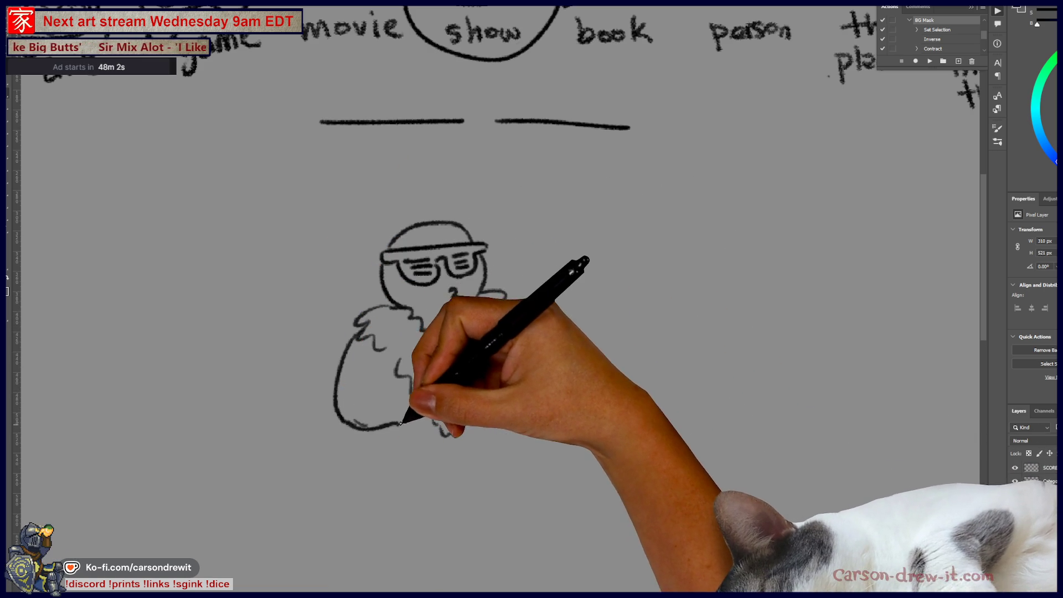
left_click_drag(378, 376, 410, 397)
left_click_drag(395, 359, 420, 399)
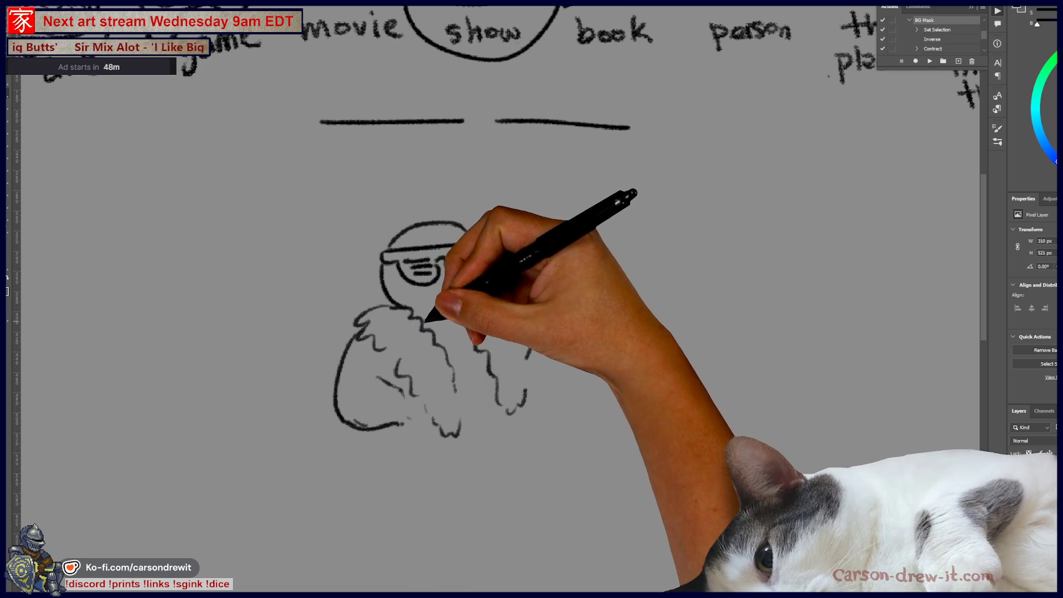
left_click_drag(430, 331, 448, 352)
mouse_move(474, 313)
left_mouse_down()
mouse_move(452, 372)
mouse_move(474, 356)
mouse_move(471, 388)
left_mouse_up()
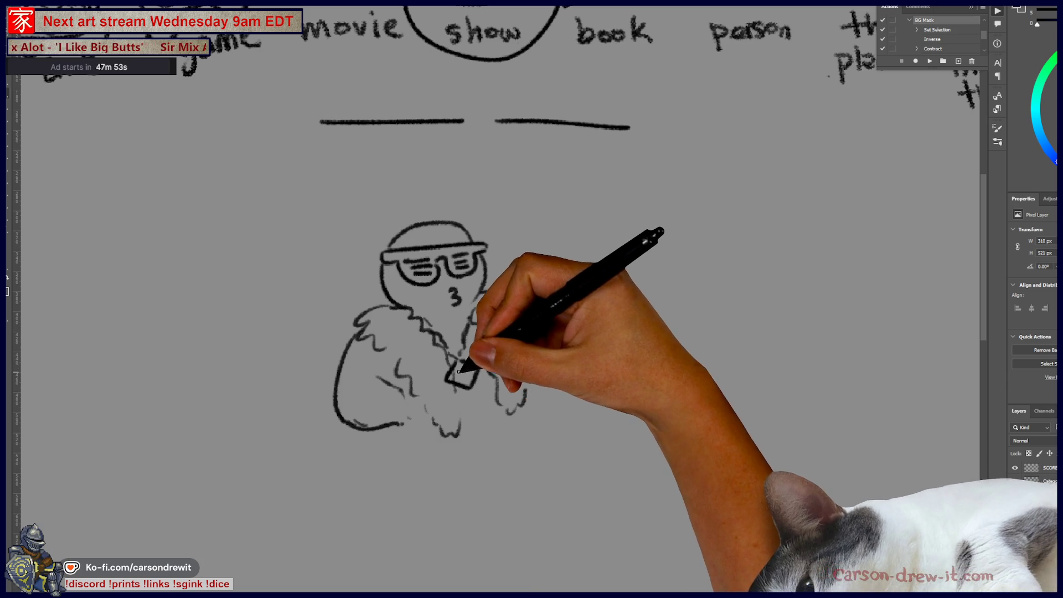
mouse_move(537, 348)
left_mouse_down()
mouse_move(537, 318)
mouse_move(526, 404)
left_mouse_up()
mouse_move(369, 425)
left_mouse_down()
mouse_move(404, 450)
mouse_move(460, 434)
left_mouse_up()
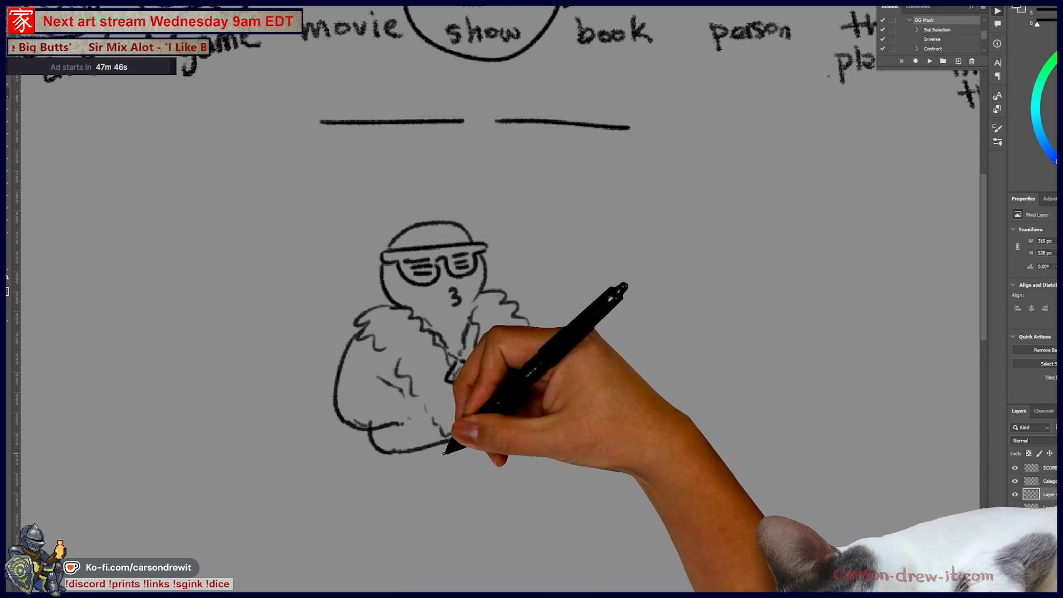
Add a square chest pendant and a rounded pedestal base, undoing a stray doodle
left_click_drag(411, 455, 415, 466)
left_click_drag(452, 365, 465, 382)
mouse_move(413, 483)
left_mouse_down()
mouse_move(409, 552)
mouse_move(563, 517)
left_mouse_up()
left_click_drag(545, 354, 539, 415)
left_click_drag(390, 554, 552, 540)
mouse_move(767, 317)
left_mouse_down()
mouse_move(760, 336)
mouse_move(752, 286)
mouse_move(745, 311)
mouse_move(778, 287)
mouse_move(797, 315)
mouse_move(827, 317)
left_mouse_up()
left_click_drag(581, 286, 689, 291)
key("ctrl+z")
key("ctrl+z")
key("ctrl+z")
Redraw the arc and hook, and sketch ground lines beside the figure's base
mouse_move(624, 304)
left_mouse_down()
mouse_move(676, 317)
mouse_move(650, 308)
left_mouse_up()
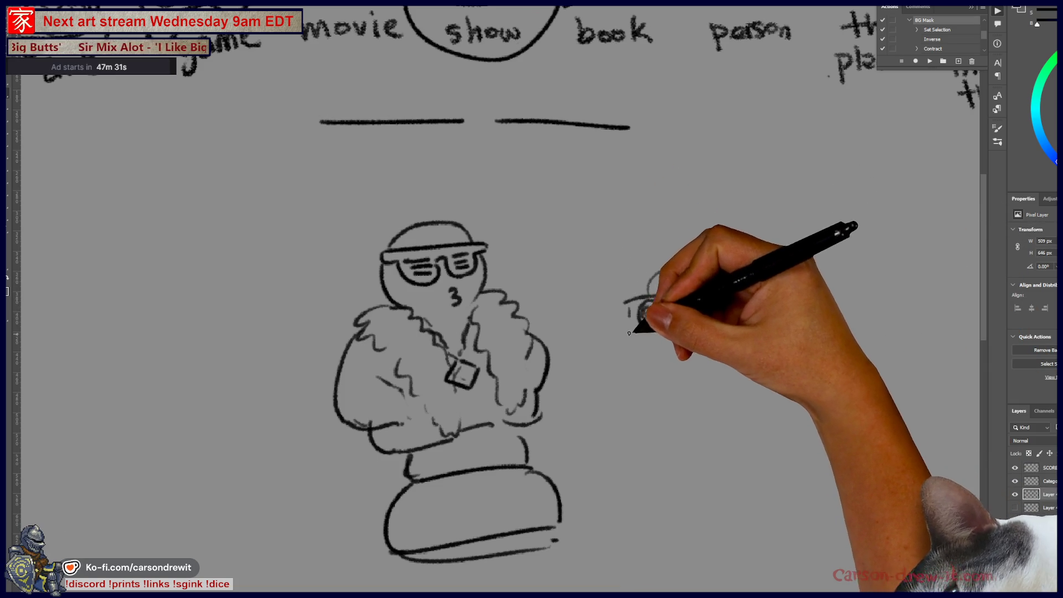
left_click_drag(249, 561, 504, 582)
left_click_drag(585, 525, 785, 547)
mouse_move(610, 372)
left_mouse_down()
mouse_move(629, 482)
mouse_move(621, 372)
mouse_move(657, 415)
mouse_move(750, 410)
mouse_move(745, 490)
left_mouse_up()
Sketch three posts with sagging rope curves, then hide the rope-barrier sketch layer
left_click_drag(753, 386, 770, 493)
left_click_drag(545, 399, 609, 394)
left_click_drag(549, 412, 612, 407)
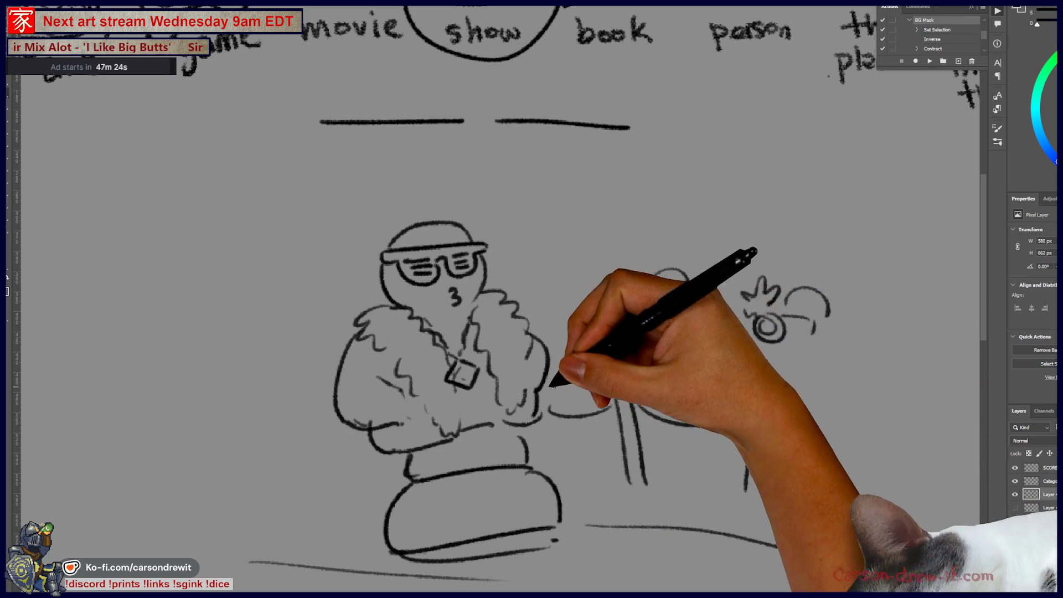
mouse_move(880, 449)
left_mouse_down()
mouse_move(877, 491)
mouse_move(902, 487)
left_mouse_up()
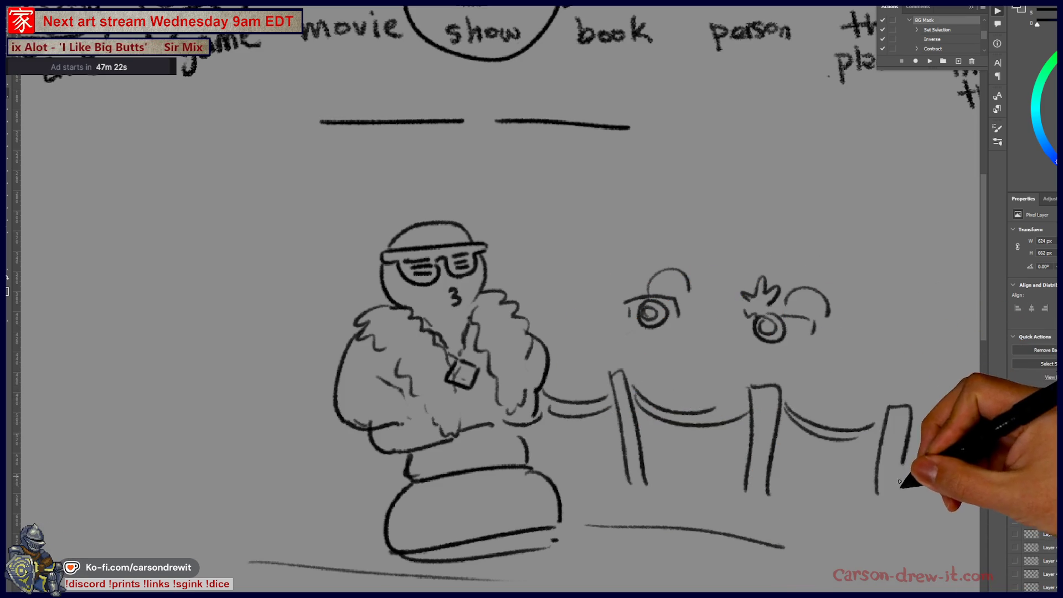
left_click_drag(785, 403, 847, 438)
left_click_drag(648, 444, 665, 464)
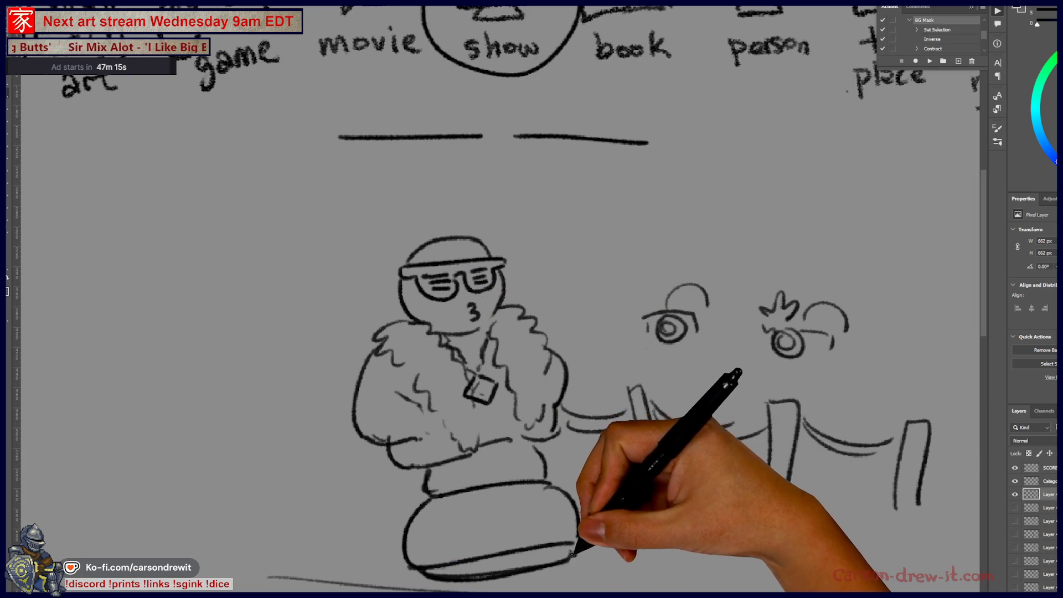
left_click_drag(652, 548, 628, 463)
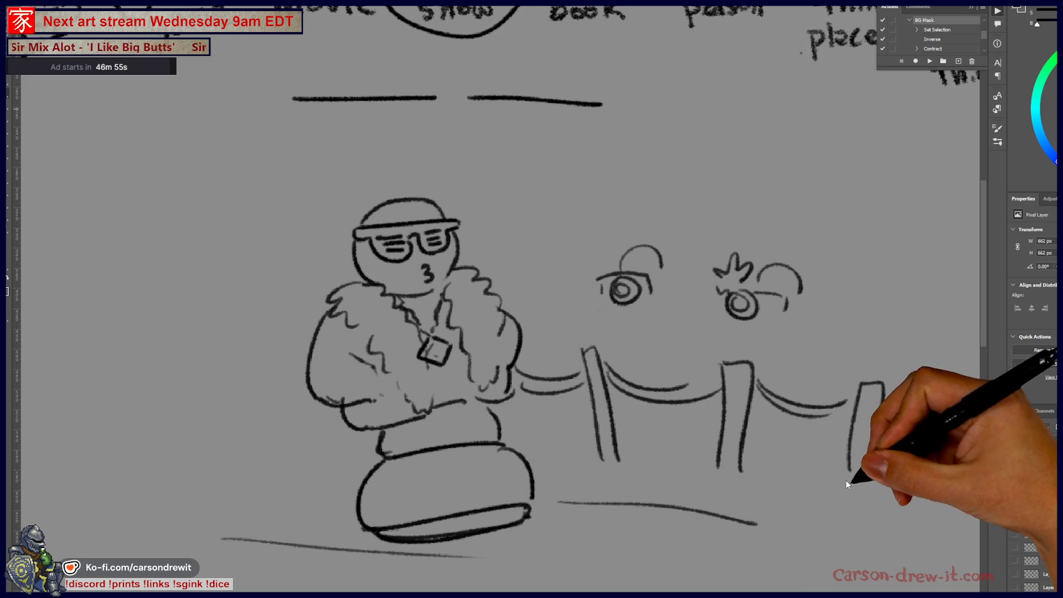
left_click(1015, 494)
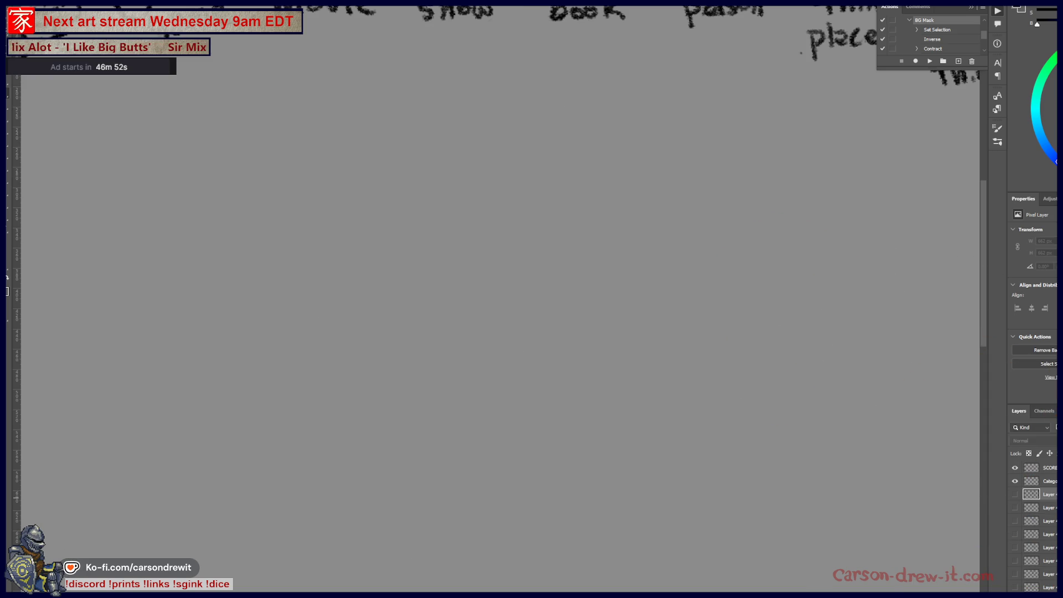
Select the scores layer and reveal more names on the handwritten score list
left_click(1041, 468)
mouse_move(562, 458)
left_mouse_down()
mouse_move(775, 289)
mouse_move(748, 374)
mouse_move(806, 356)
mouse_move(806, 373)
mouse_move(736, 314)
mouse_move(510, 266)
mouse_move(527, 448)
mouse_move(520, 517)
left_mouse_up()
mouse_move(509, 292)
left_mouse_down()
mouse_move(509, 470)
mouse_move(522, 510)
mouse_move(505, 493)
mouse_move(509, 409)
mouse_move(483, 206)
left_mouse_up()
Add one tally mark to a viewer's score and zoom out over the whole tally sheet
left_click_drag(337, 386, 336, 401)
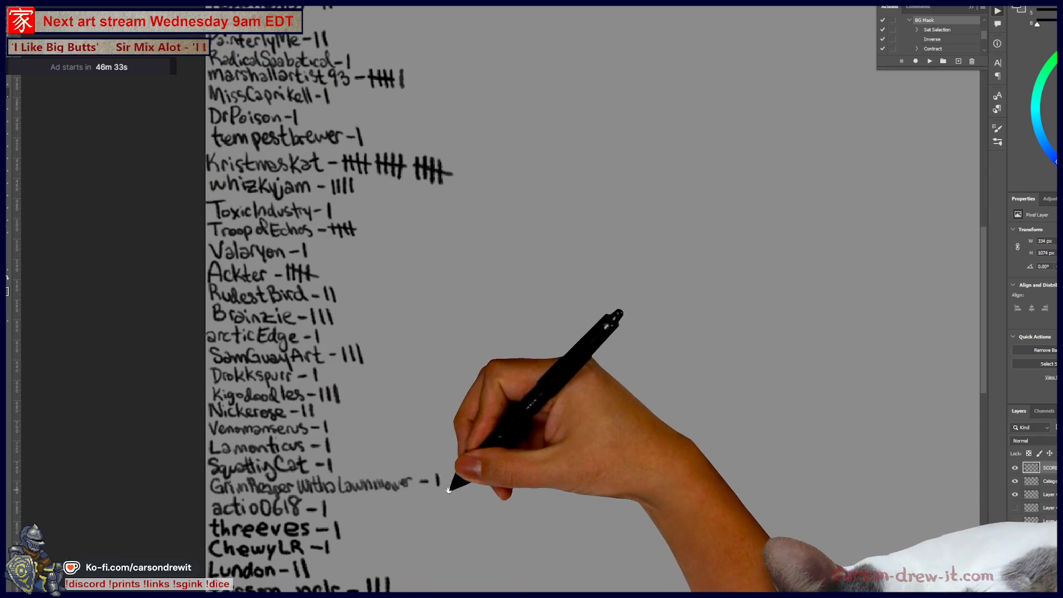
left_click_drag(448, 490, 497, 169)
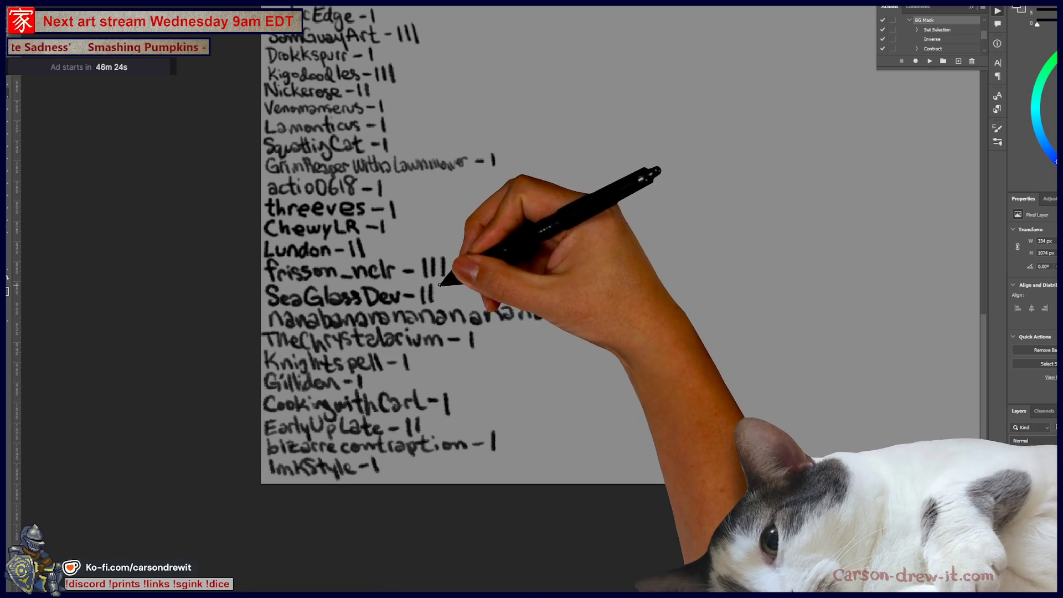
key("ctrl+minus")
key("ctrl+minus")
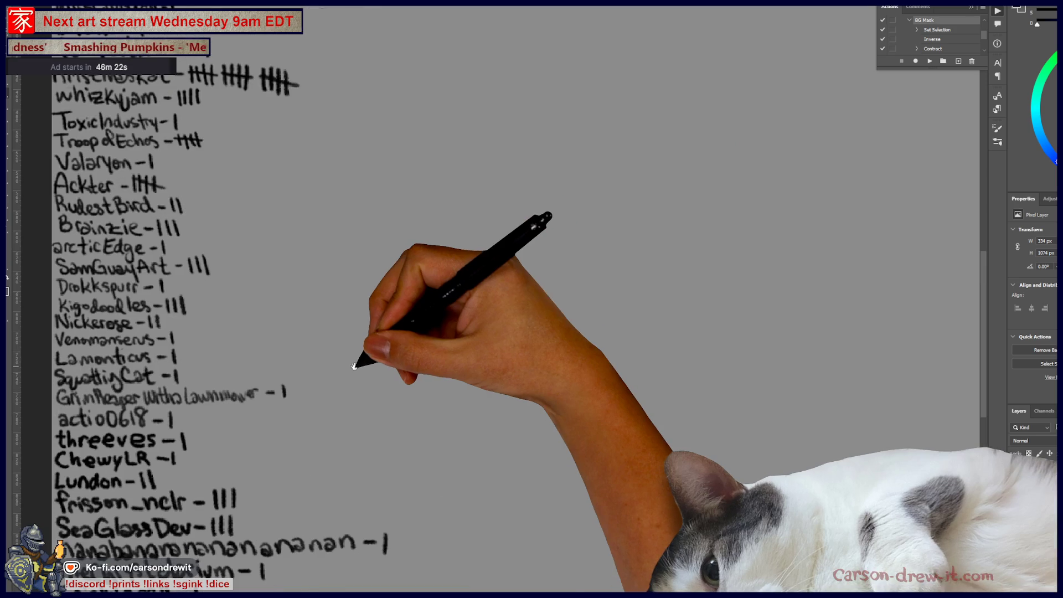
key("ctrl+minus")
key("ctrl+plus")
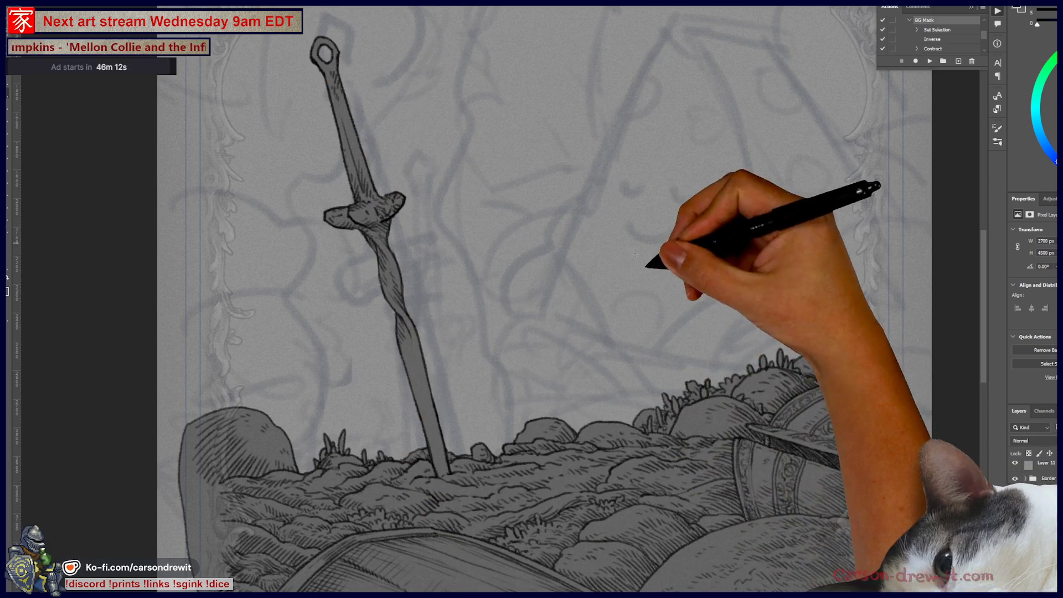
Survey the sword sketch, fit it on screen with Ctrl+0, then switch to the koi artwork
left_click_drag(636, 253, 630, 131)
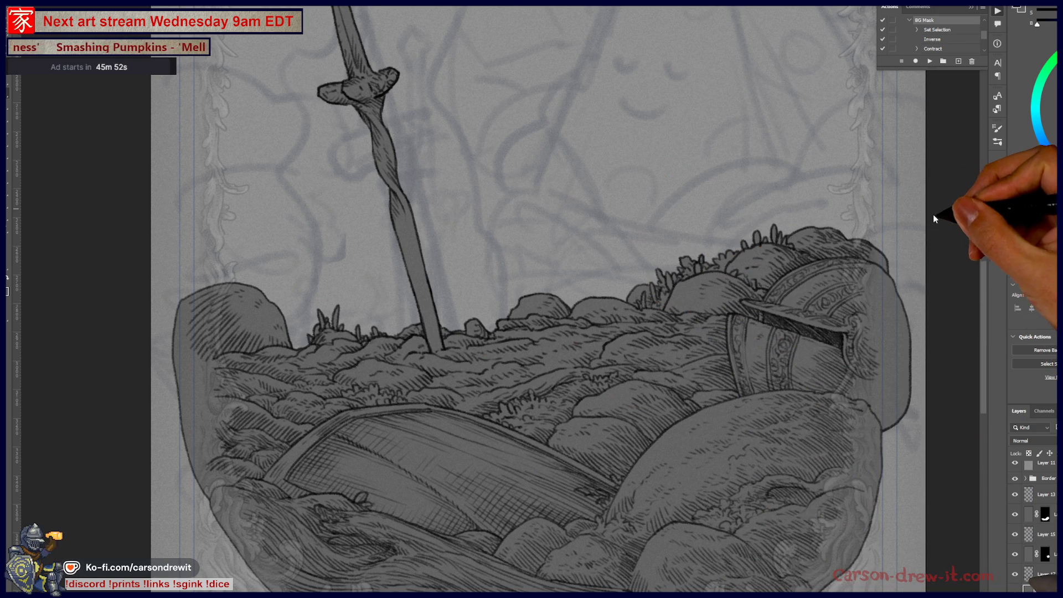
key("ctrl+minus")
mouse_move(770, 187)
left_mouse_down()
mouse_move(704, 346)
mouse_move(657, 400)
mouse_move(629, 380)
mouse_move(652, 325)
left_mouse_up()
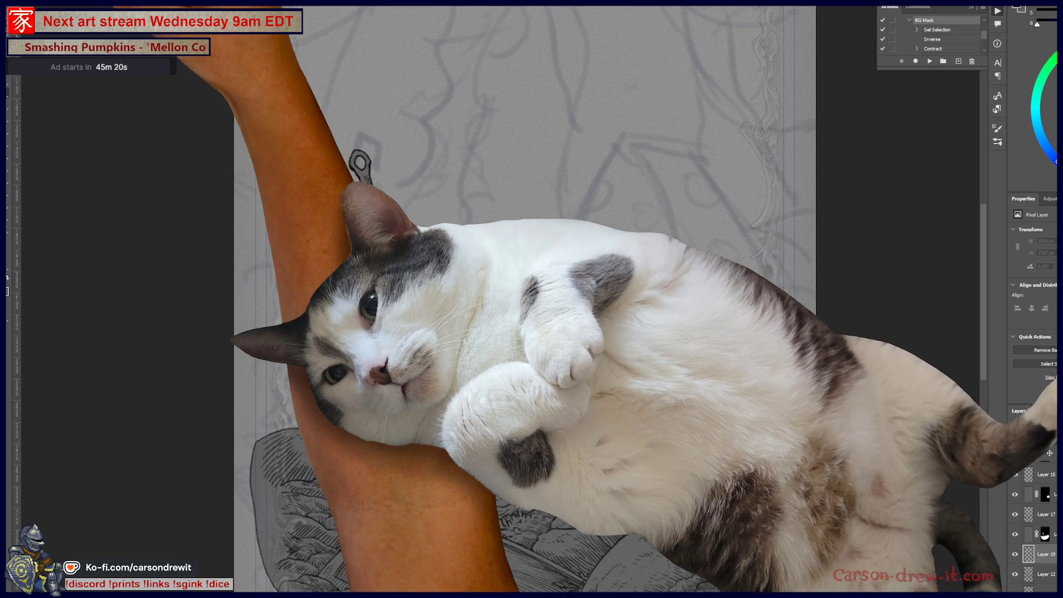
key("ctrl+0")
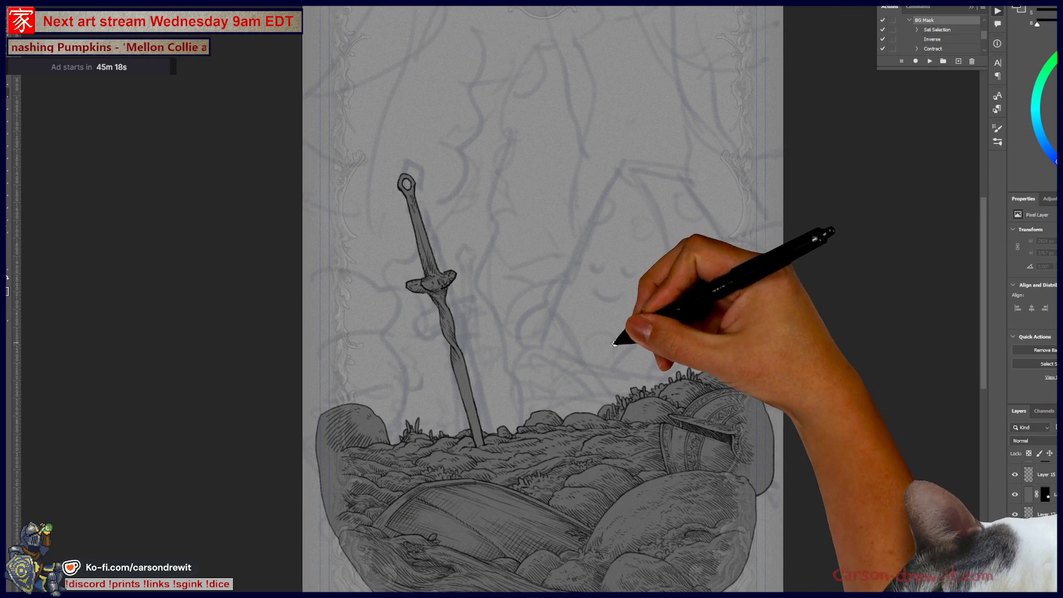
key("ctrl+Tab")
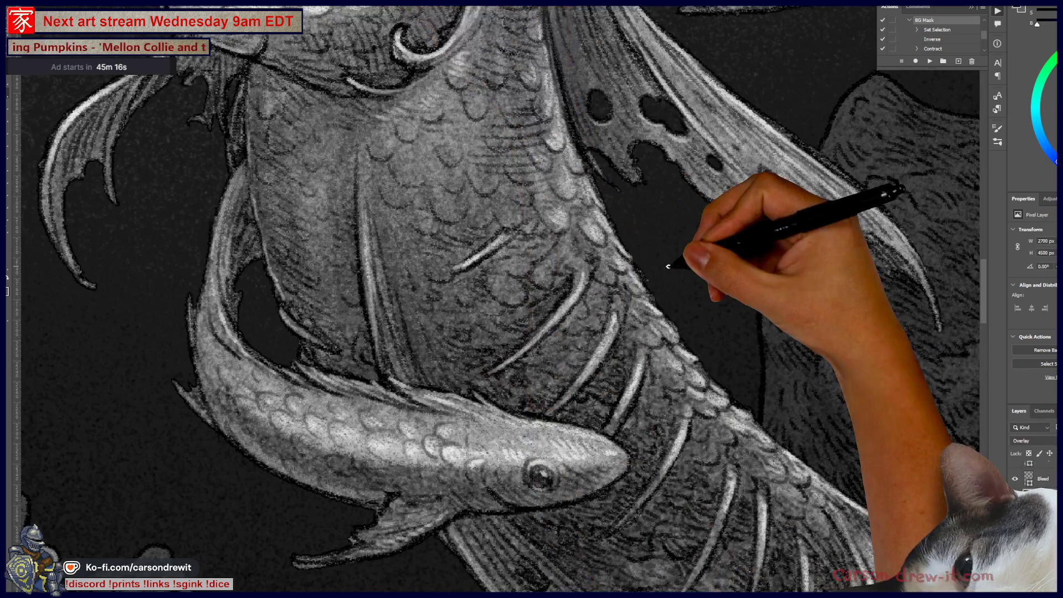
Tour the framed skeletal mermaid from the top frame ornament down to the treasure pile and plaque
scroll(667, 266, "down", 6)
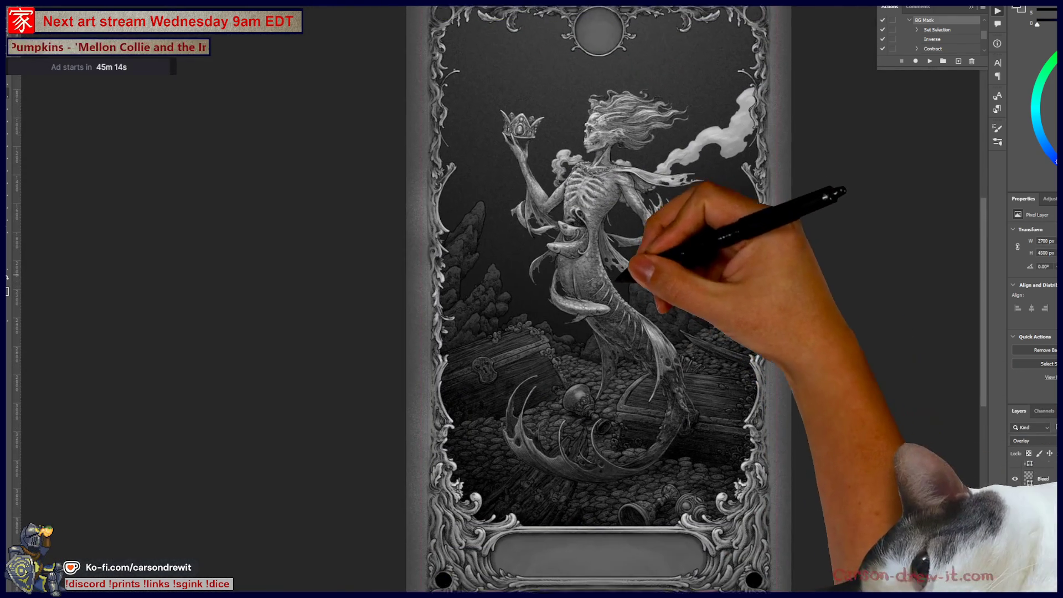
left_click_drag(615, 276, 599, 268)
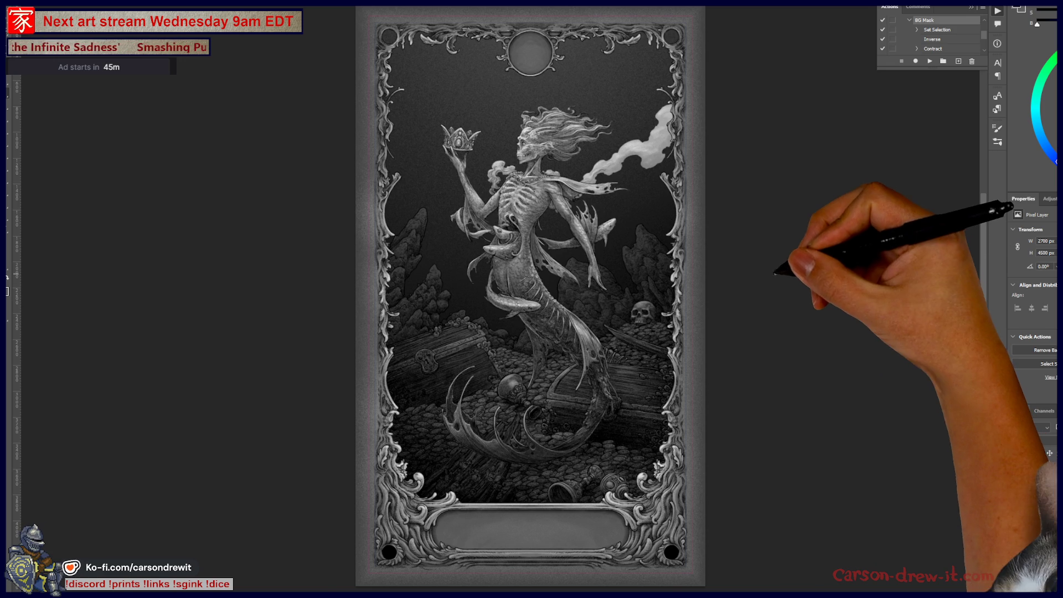
scroll(755, 261, "up", 5)
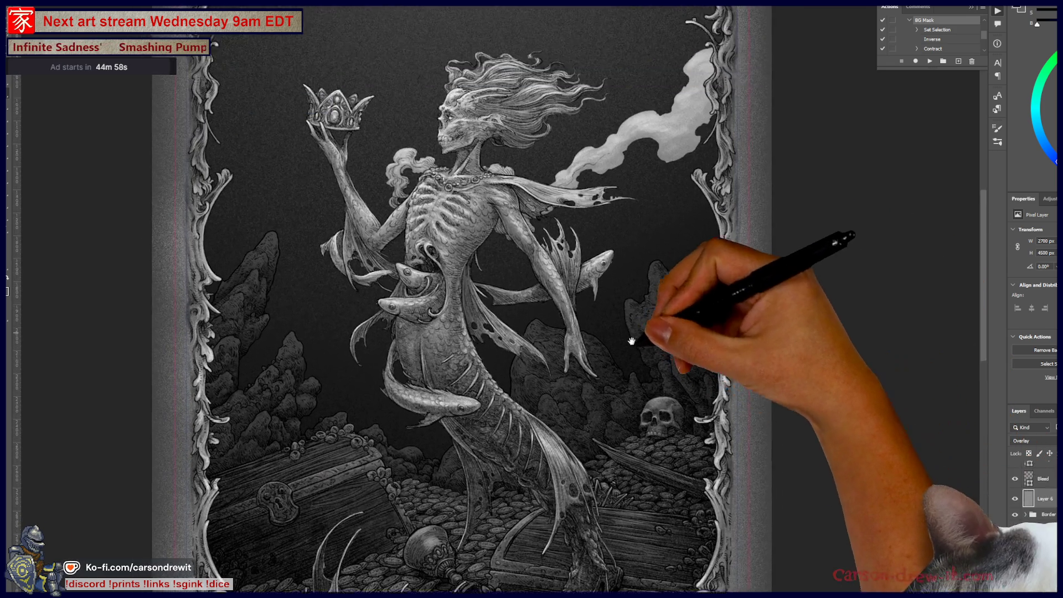
mouse_move(632, 341)
left_mouse_down()
mouse_move(630, 404)
mouse_move(654, 424)
left_mouse_up()
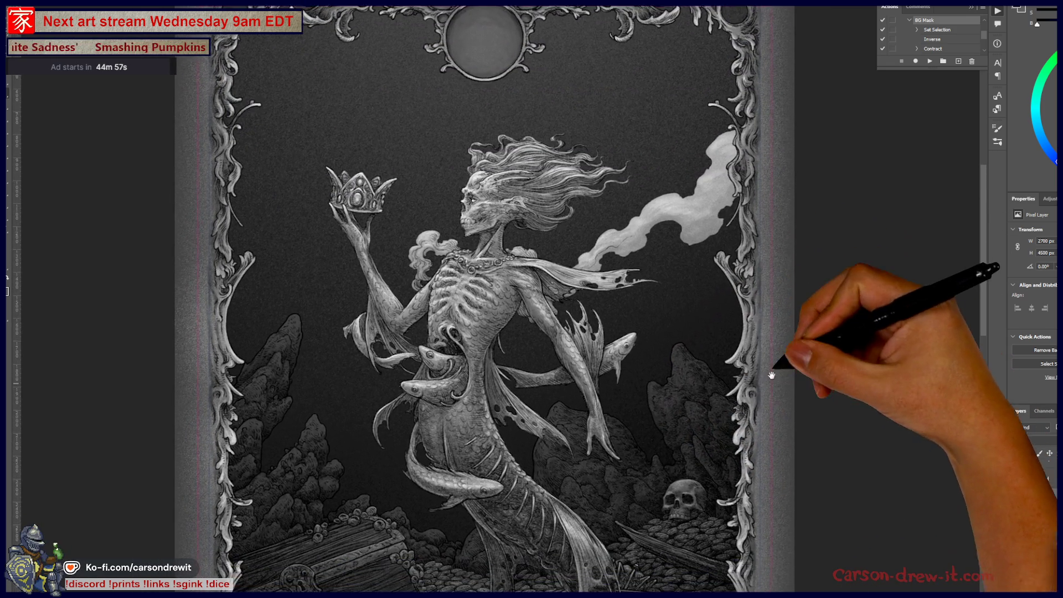
left_click_drag(772, 376, 759, 244)
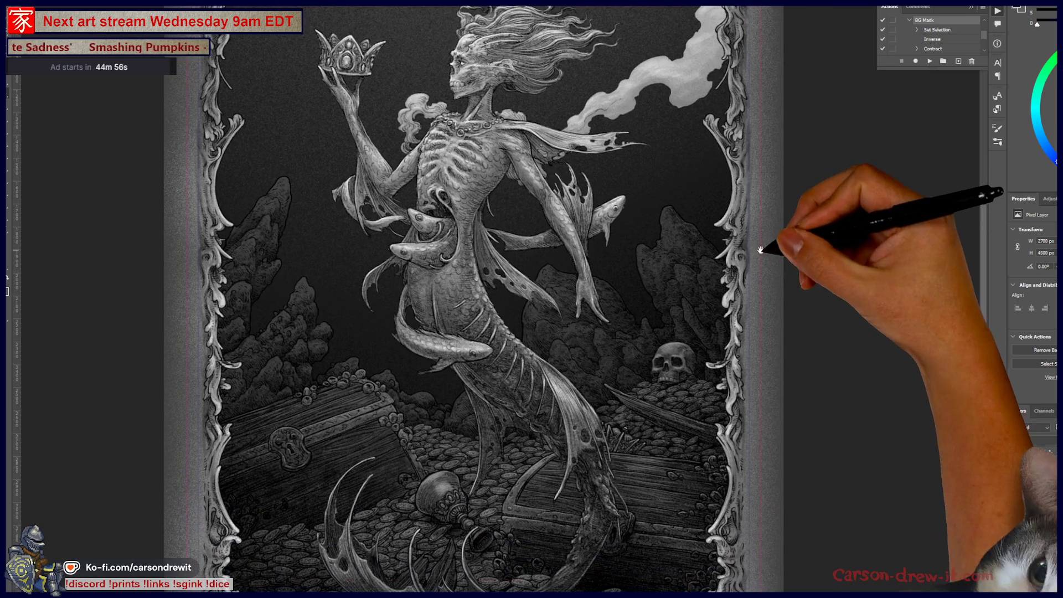
left_click_drag(909, 465, 740, 197)
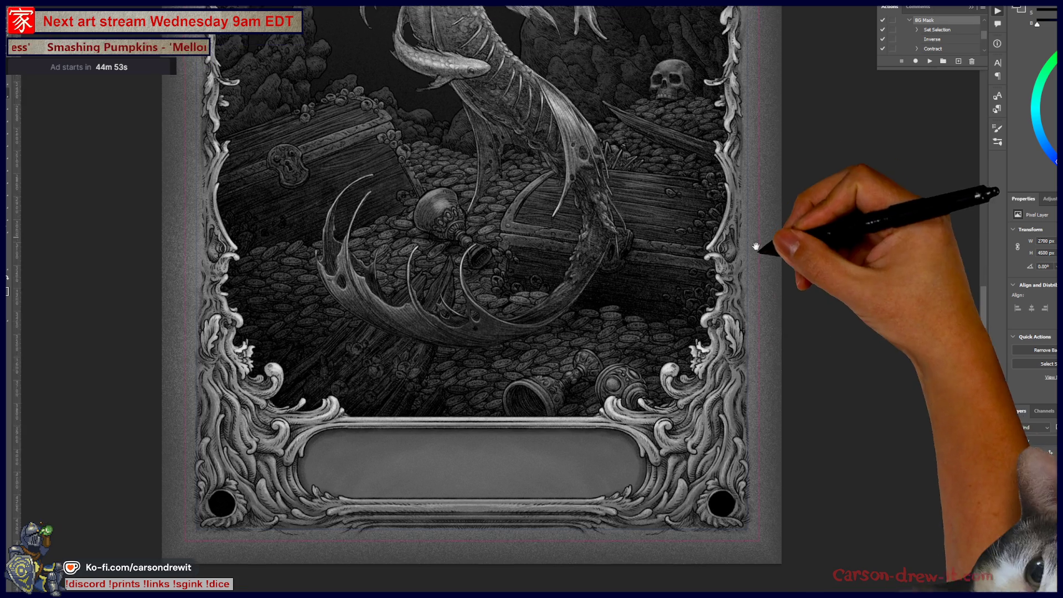
left_click_drag(756, 246, 781, 387)
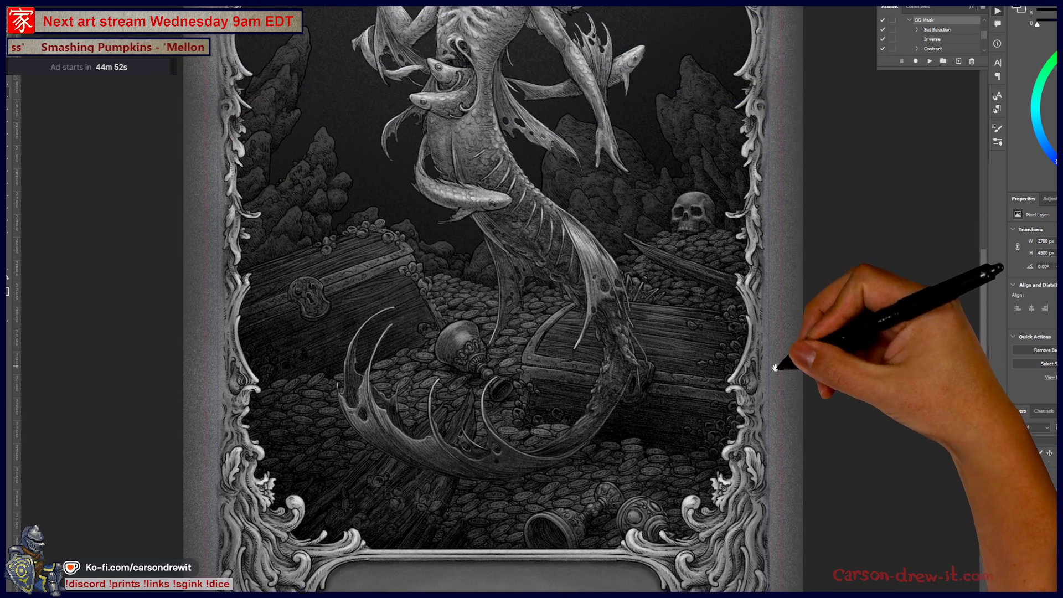
left_click_drag(723, 83, 744, 348)
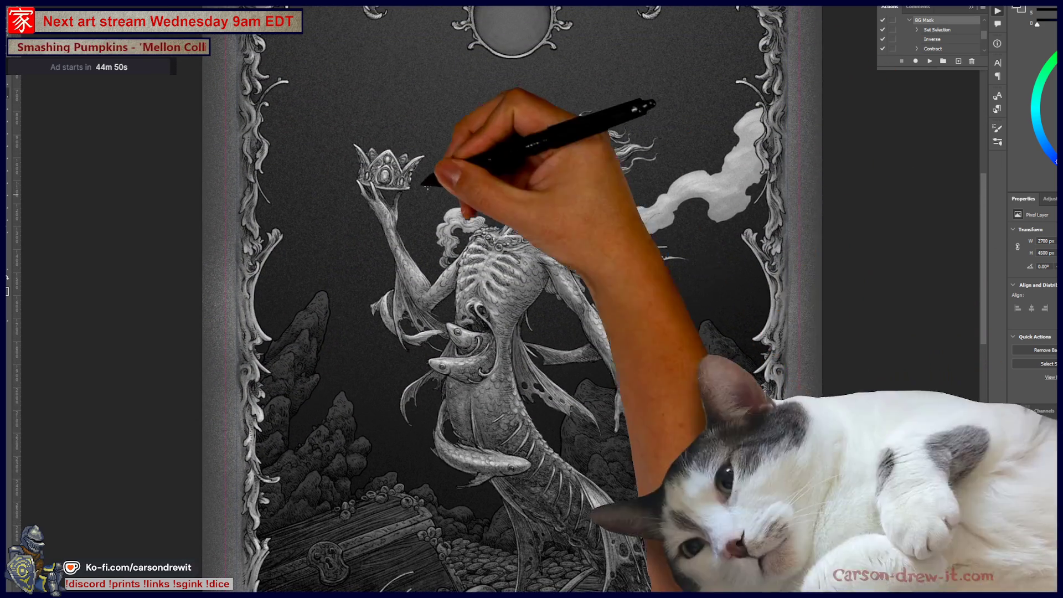
left_click_drag(653, 280, 659, 303)
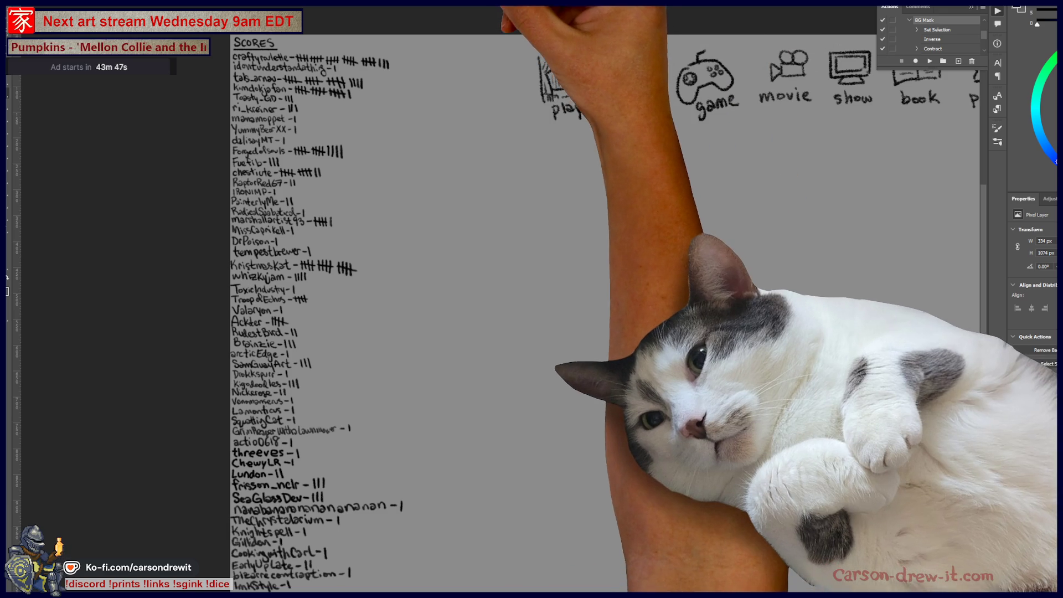
Zoom around the curiosity-shop illustration's shelves and girl, then return to the mermaid artwork
key("ctrl+Tab")
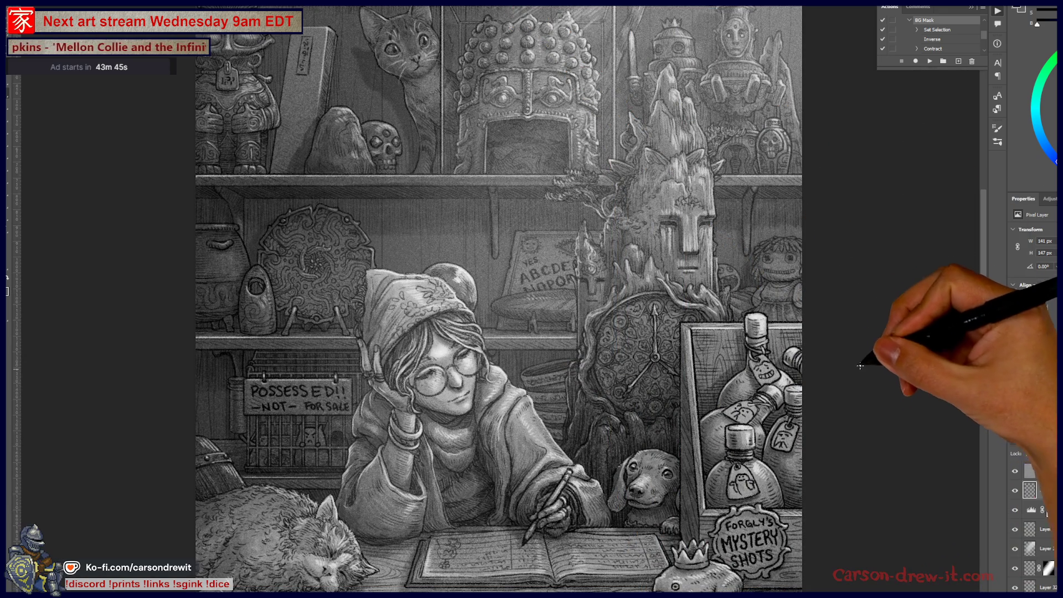
scroll(808, 221, "down", 3)
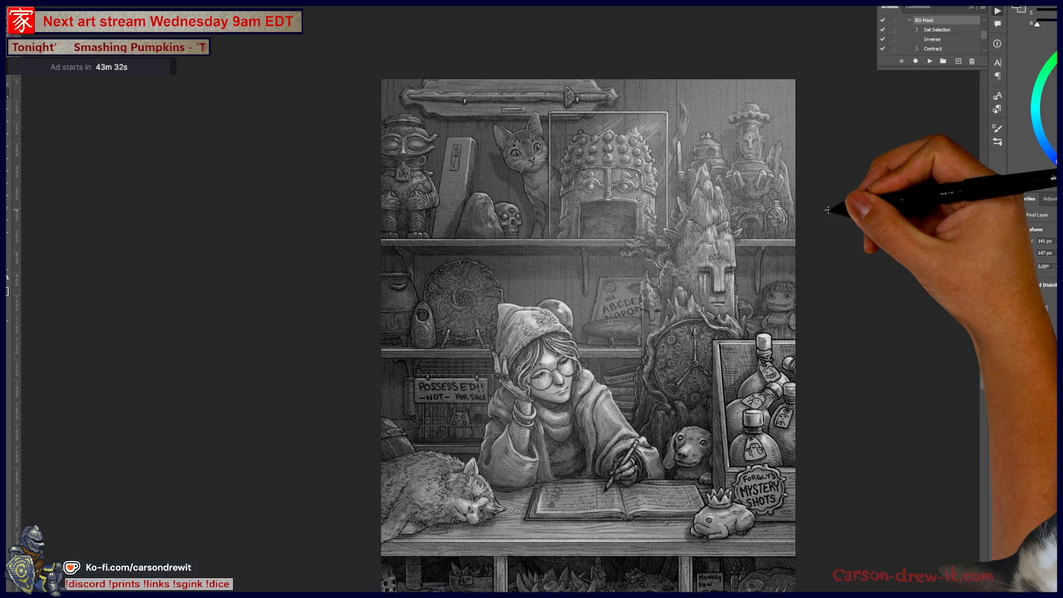
key("ctrl+plus")
scroll(720, 222, "up", 1)
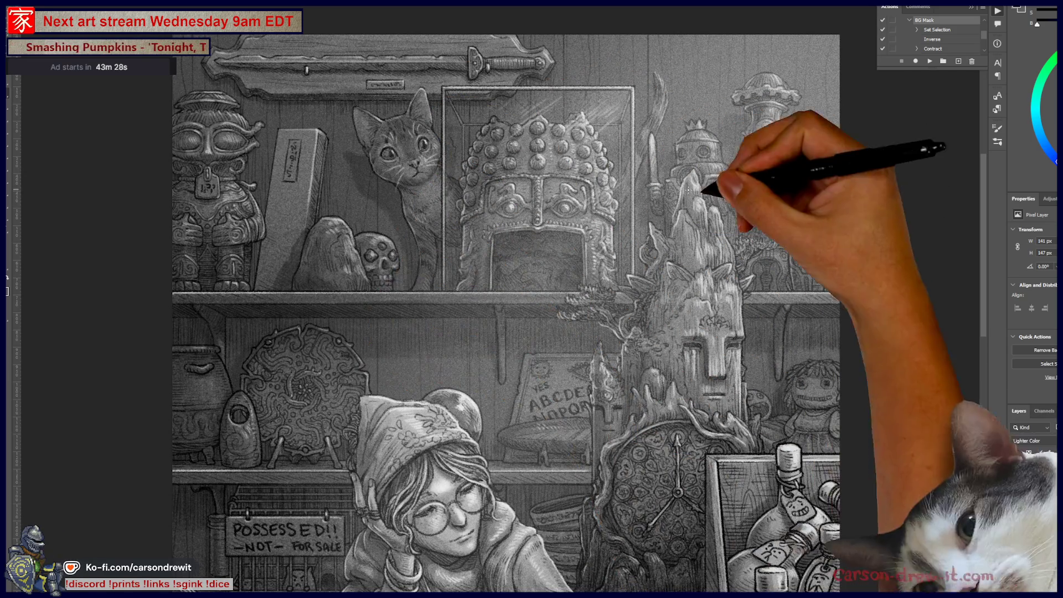
scroll(860, 338, "down", 5)
key("ctrl+minus")
key("ctrl+minus")
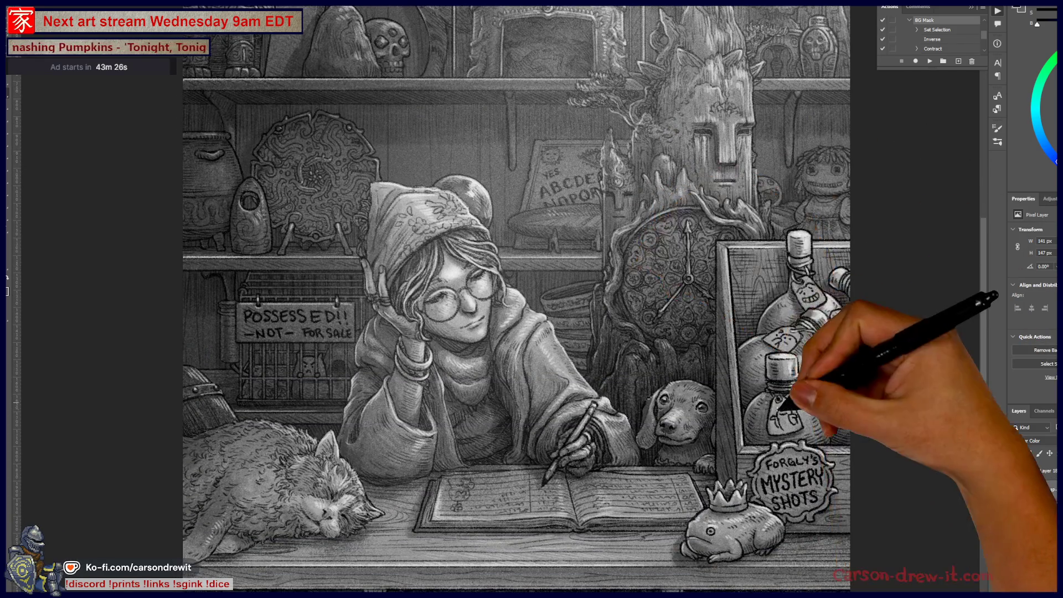
mouse_move(812, 420)
left_mouse_down()
mouse_move(766, 401)
mouse_move(774, 552)
left_mouse_up()
key("ctrl+plus")
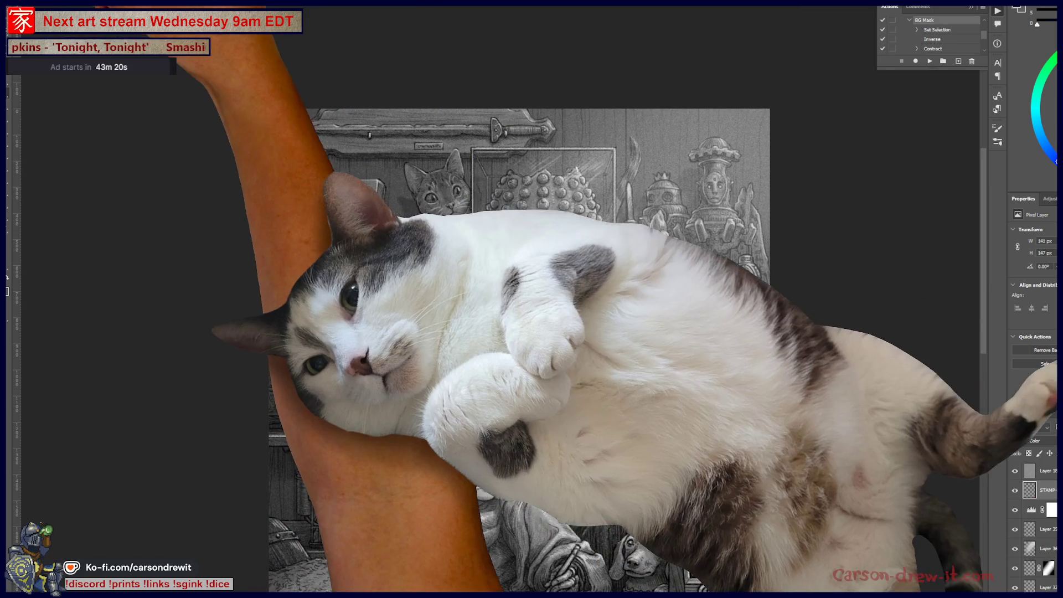
key("ctrl+Tab")
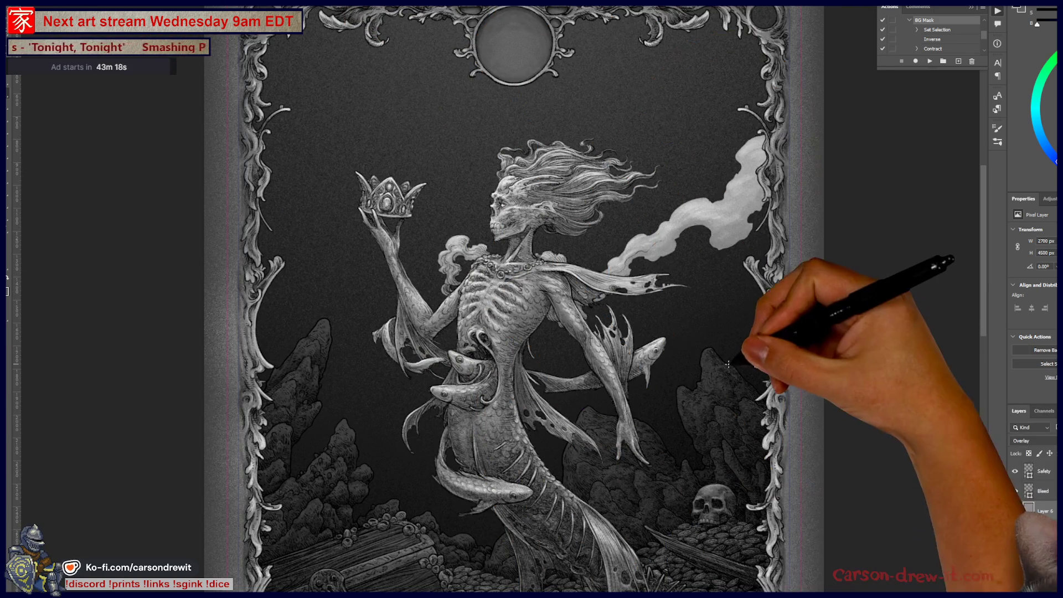
left_click_drag(752, 373, 739, 282)
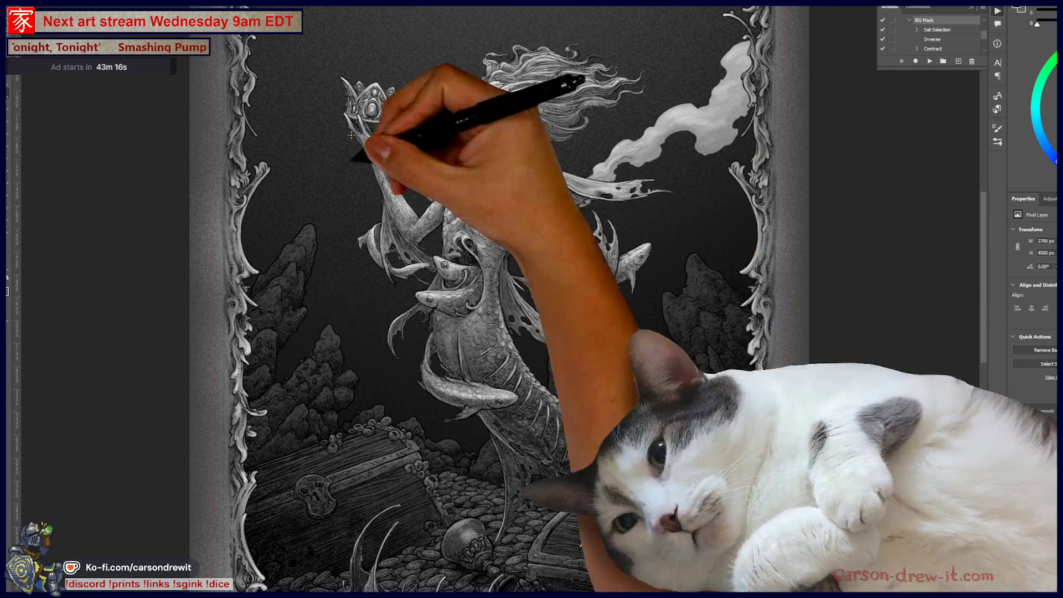
Return to the sword sketch, zoom in on the sword, and pick the Noisy Refinement Lines brush
key("ctrl+Tab")
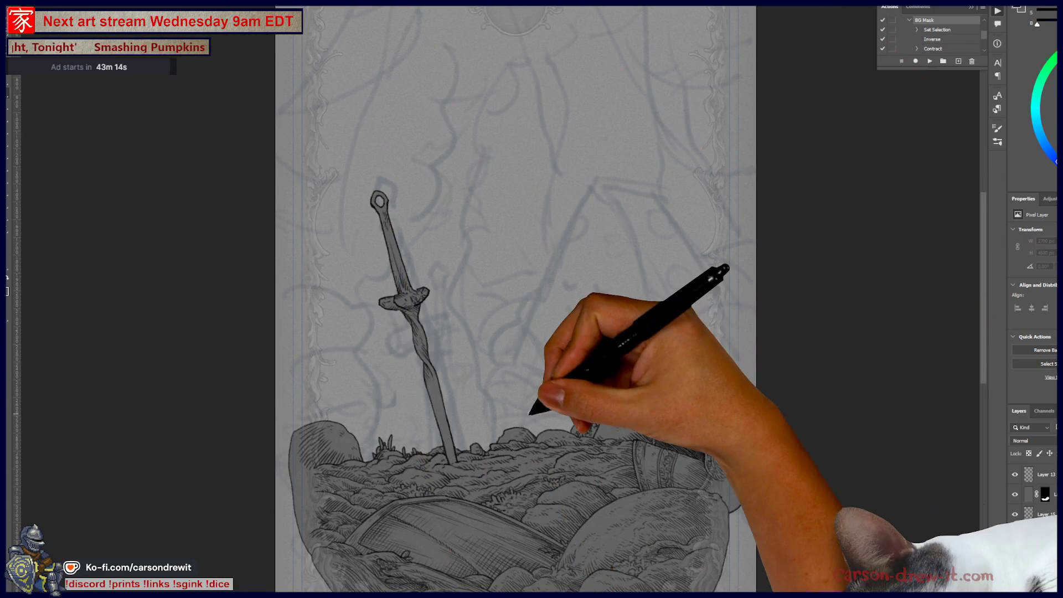
left_click_drag(566, 404, 603, 421)
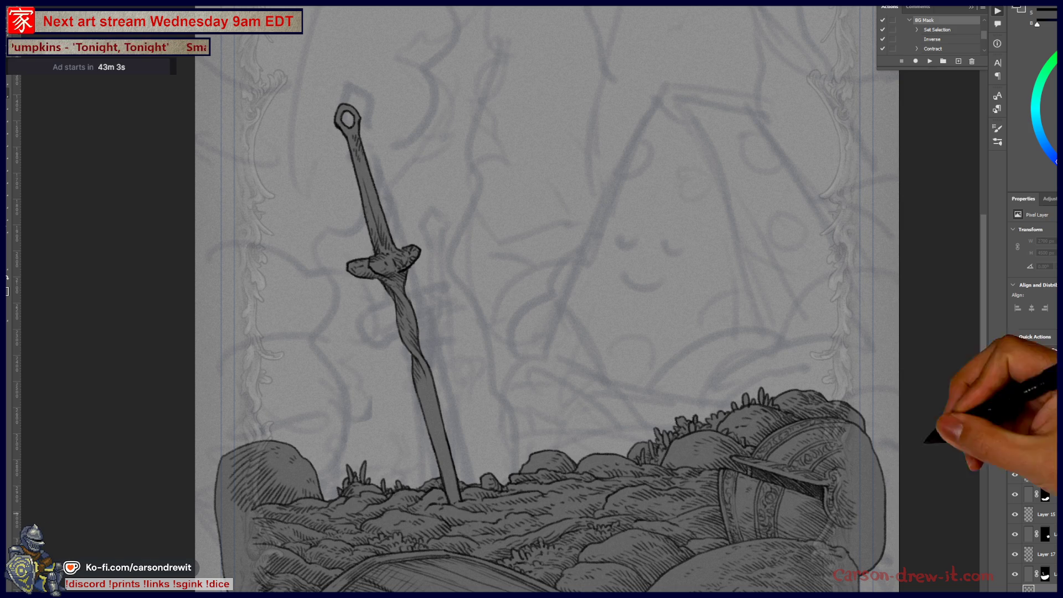
scroll(647, 351, "up", 2)
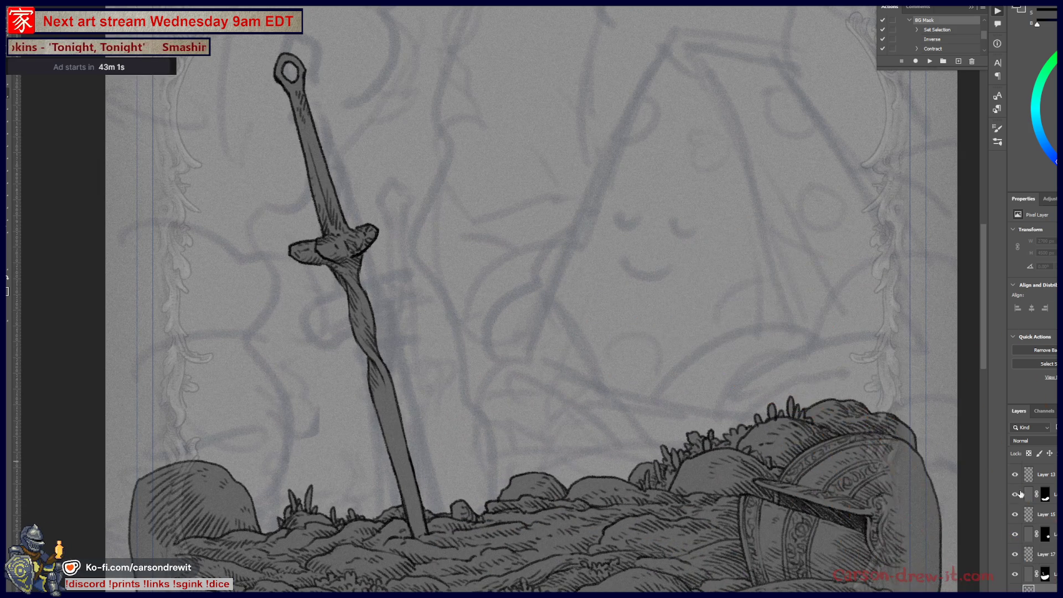
mouse_move(553, 277)
left_mouse_down()
mouse_move(531, 299)
mouse_move(508, 293)
left_mouse_up()
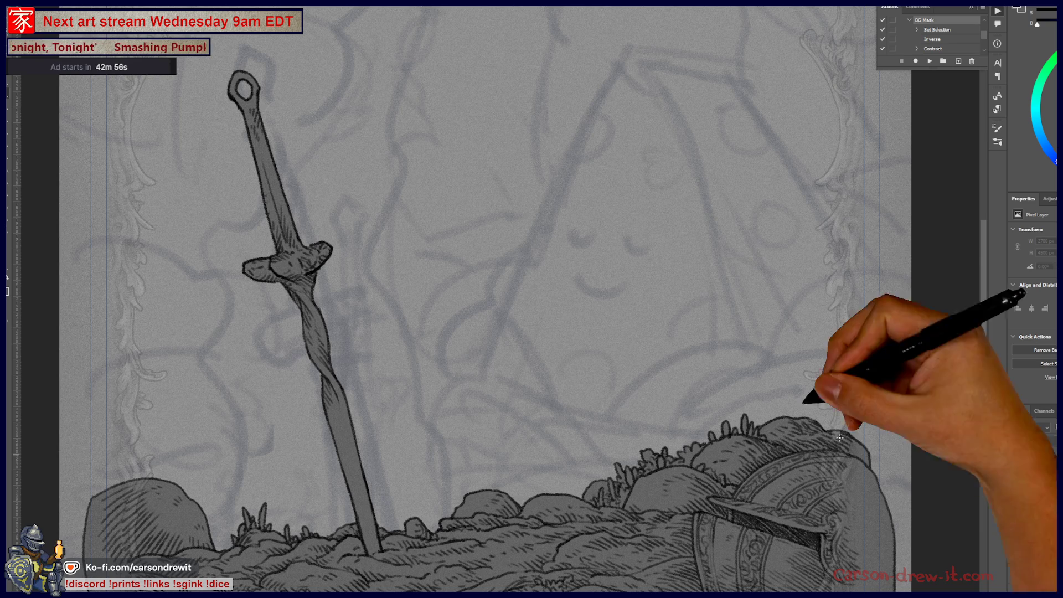
left_click_drag(674, 274, 671, 292)
mouse_move(716, 327)
left_mouse_down()
mouse_move(718, 337)
mouse_move(646, 297)
mouse_move(628, 375)
mouse_move(590, 336)
left_mouse_up()
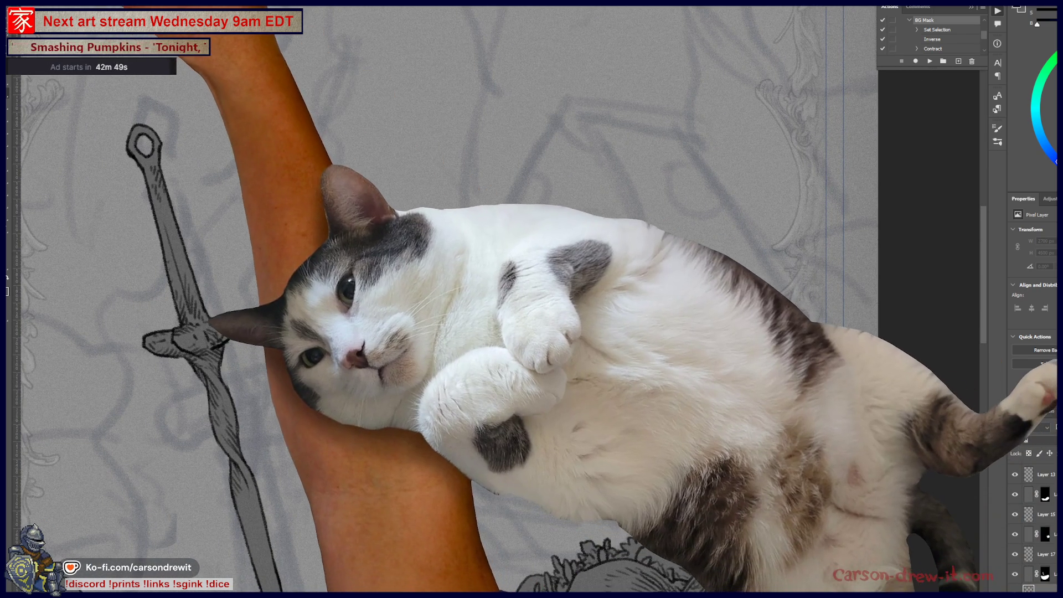
right_click(17, 39)
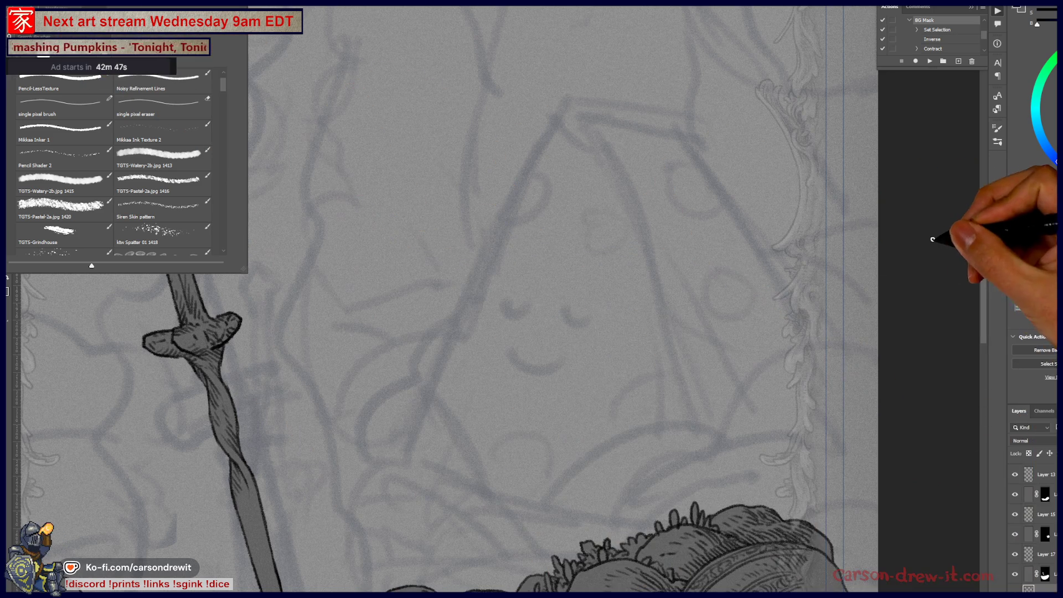
left_click(310, 308)
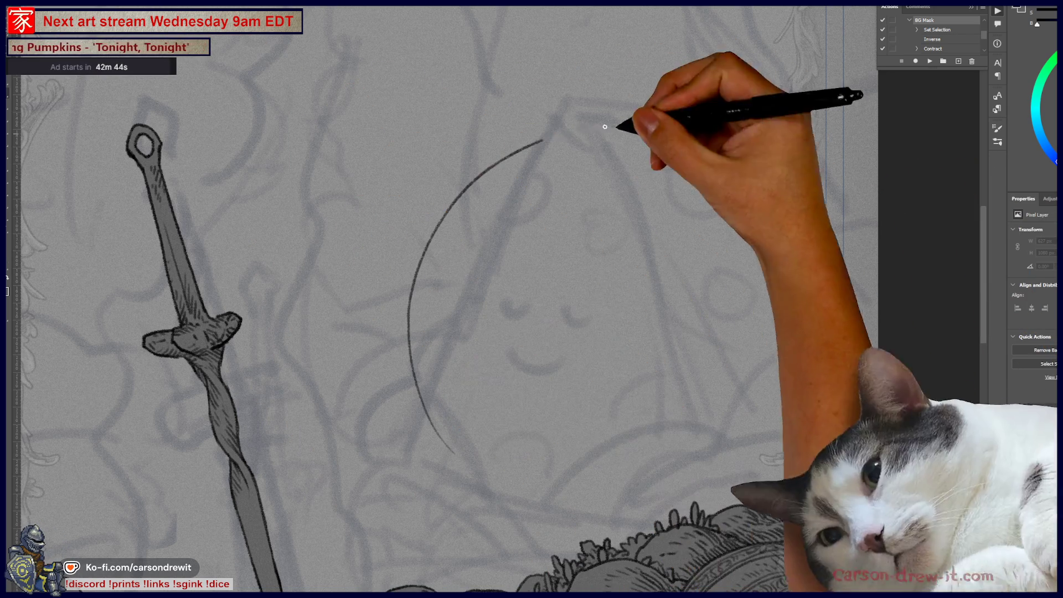
mouse_move(440, 459)
left_mouse_down()
mouse_move(622, 173)
mouse_move(687, 232)
left_mouse_up()
left_click_drag(669, 485, 688, 201)
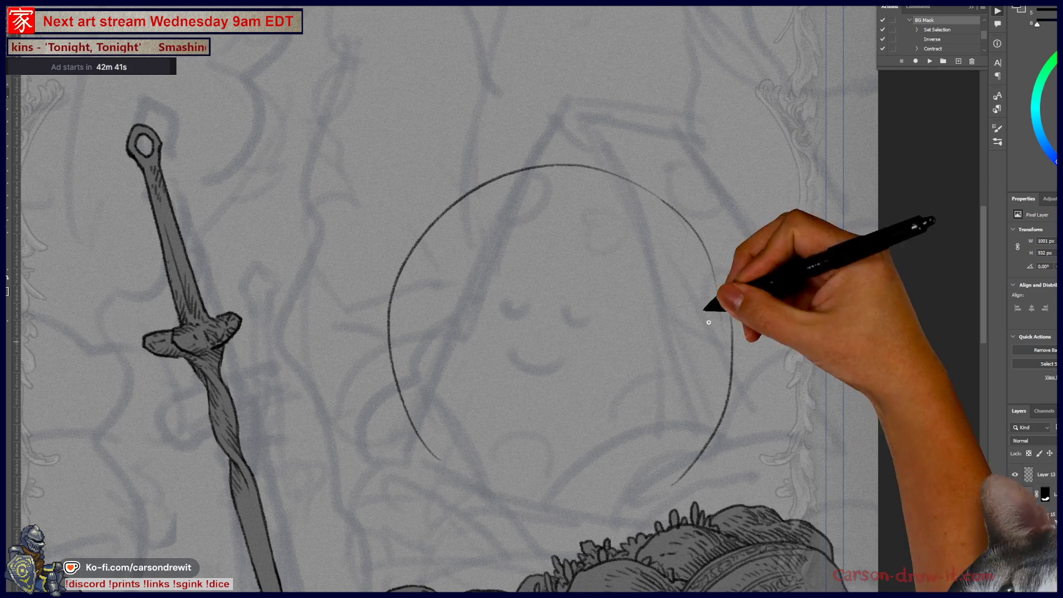
left_click_drag(556, 165, 708, 184)
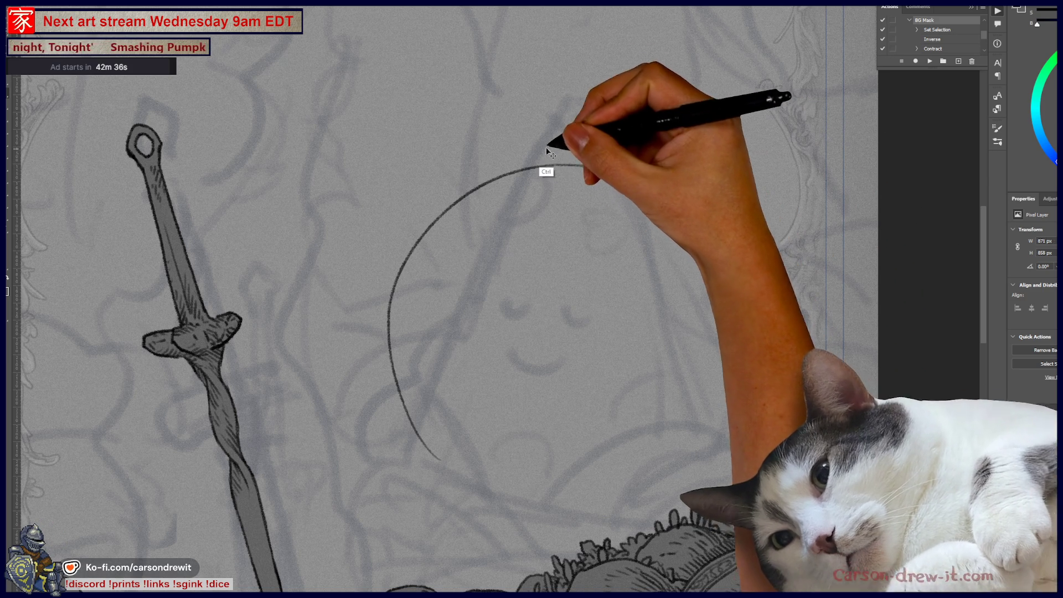
key("ctrl+z")
mouse_move(442, 337)
left_mouse_down()
mouse_move(412, 390)
mouse_move(581, 102)
left_mouse_up()
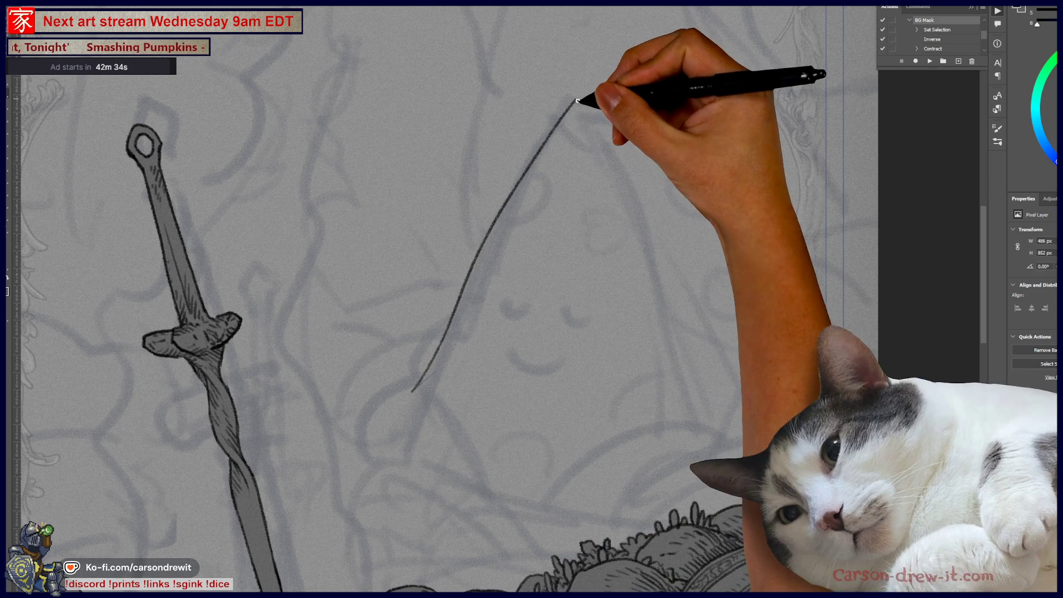
key("ctrl+z")
left_click_drag(439, 382, 451, 332)
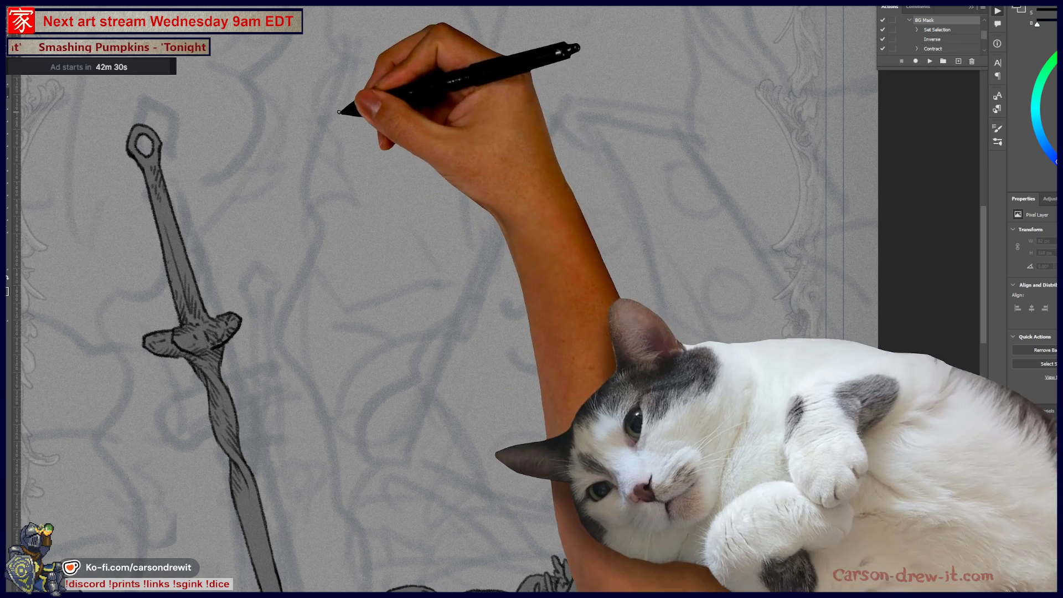
left_click_drag(543, 501, 687, 404)
key("ctrl+z")
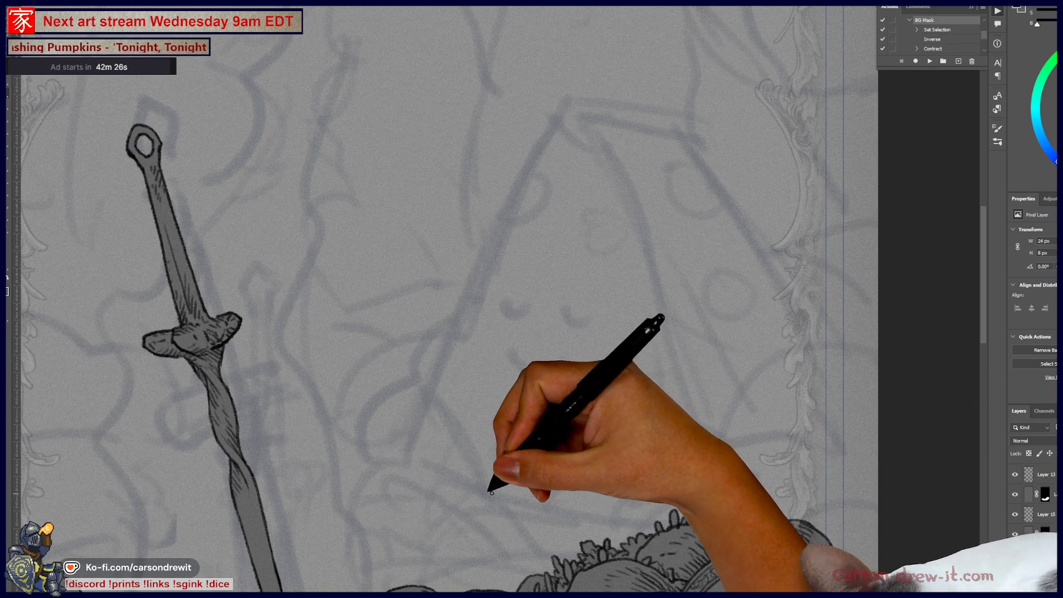
left_click_drag(487, 483, 587, 475)
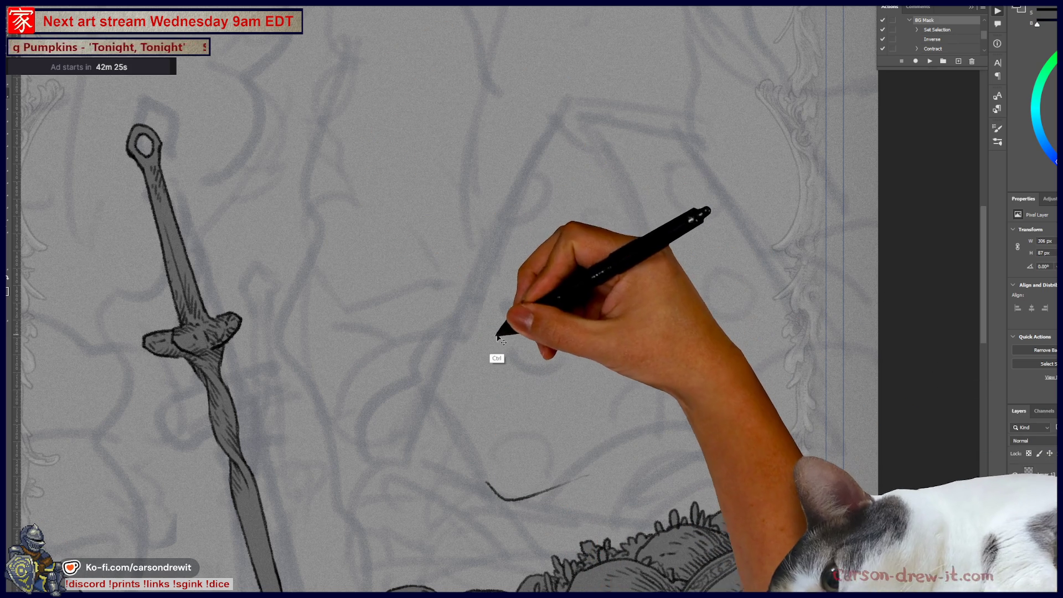
key("ctrl+z")
left_click_drag(523, 482, 597, 405)
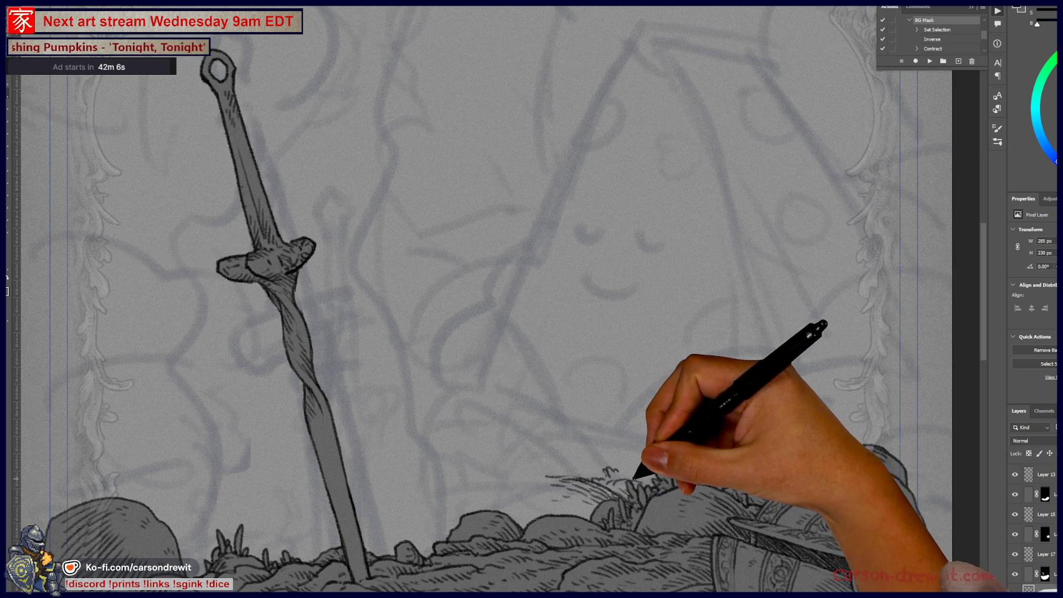
Ink grass blades and short strokes along the ground line, plus a wavy hill outline over the rocks
mouse_move(631, 481)
left_mouse_down()
mouse_move(637, 466)
mouse_move(669, 467)
left_mouse_up()
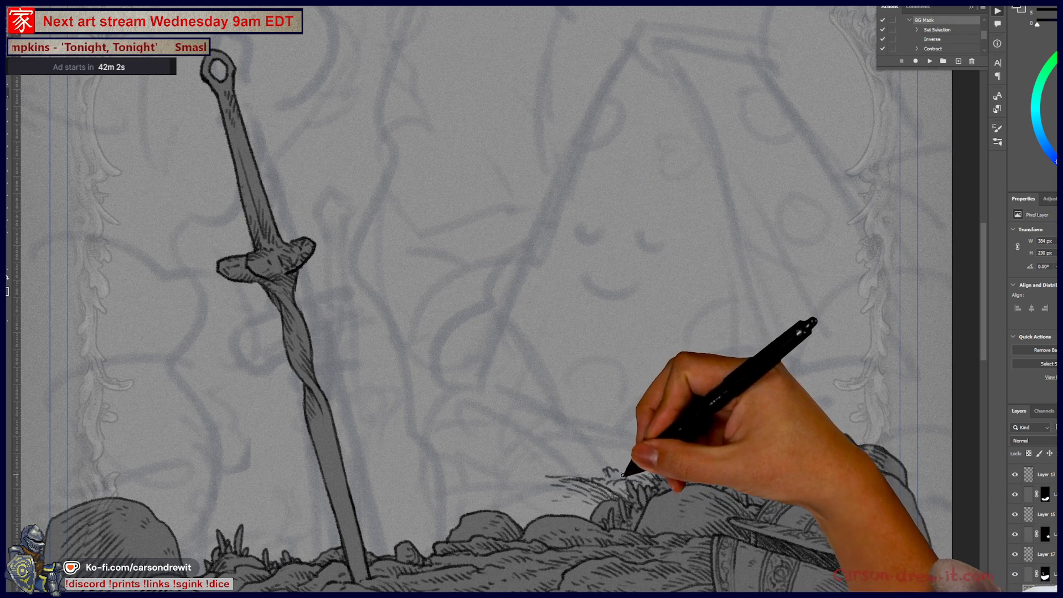
mouse_move(582, 486)
left_mouse_down()
mouse_move(576, 473)
mouse_move(531, 471)
mouse_move(543, 481)
mouse_move(546, 456)
mouse_move(572, 459)
left_mouse_up()
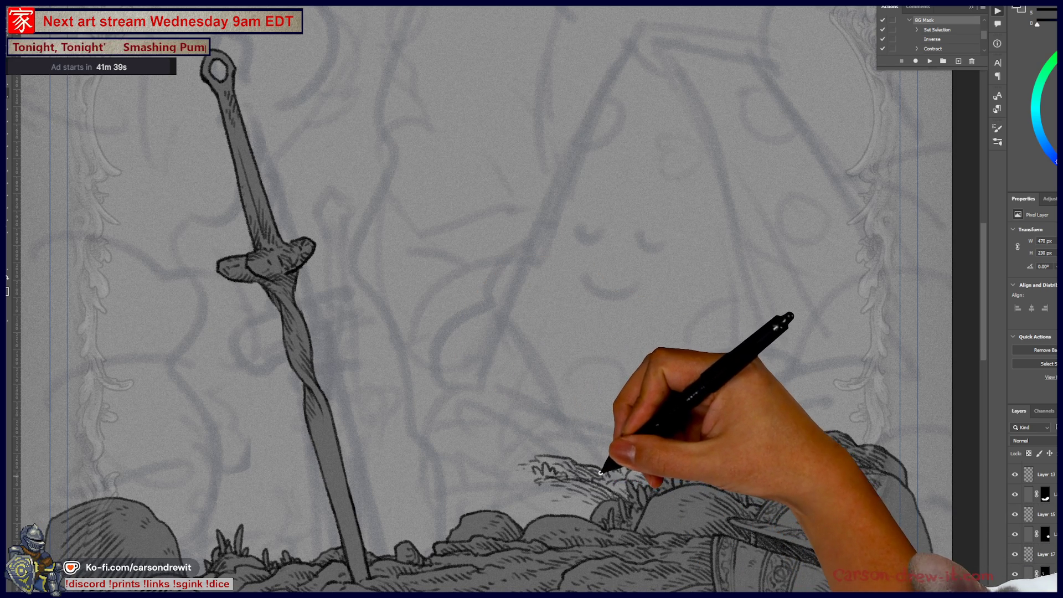
left_click_drag(612, 452, 666, 432)
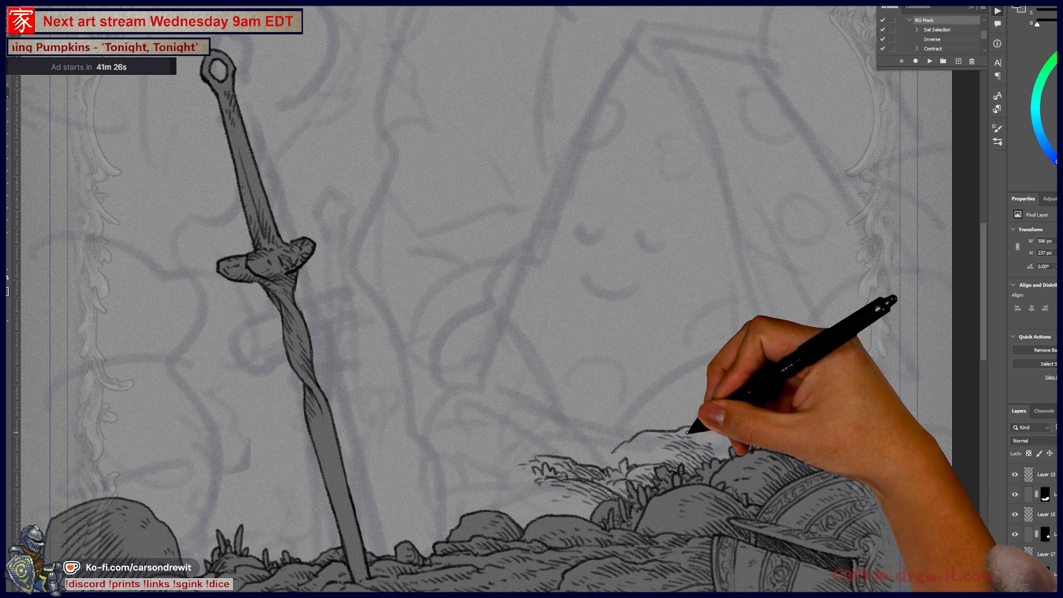
left_click_drag(728, 438, 736, 448)
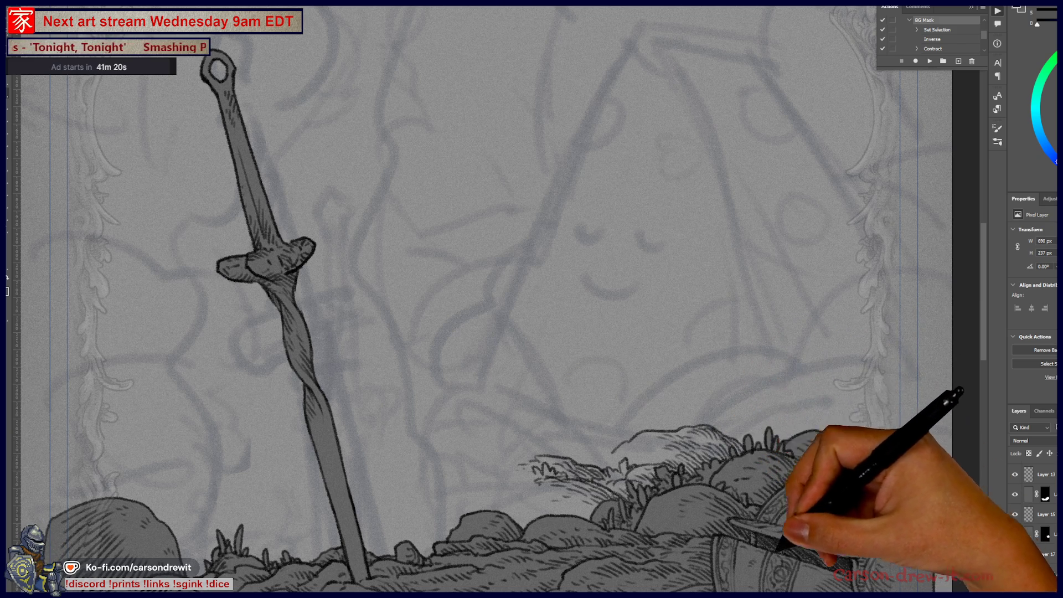
left_click_drag(612, 444, 644, 437)
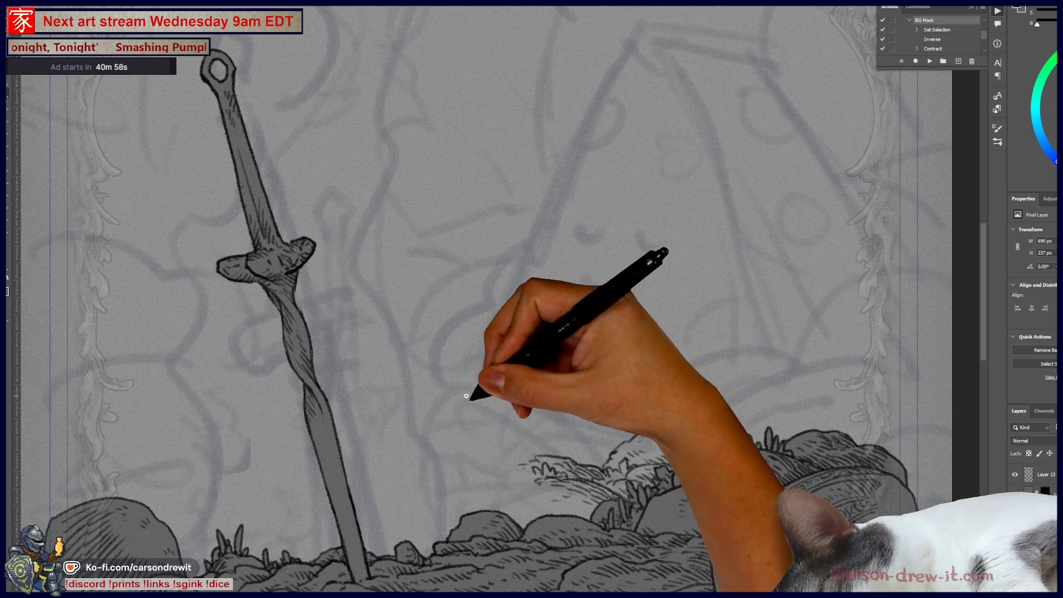
mouse_move(490, 430)
left_mouse_down()
mouse_move(525, 417)
mouse_move(560, 452)
mouse_move(526, 434)
mouse_move(562, 431)
mouse_move(553, 434)
mouse_move(562, 446)
left_mouse_up()
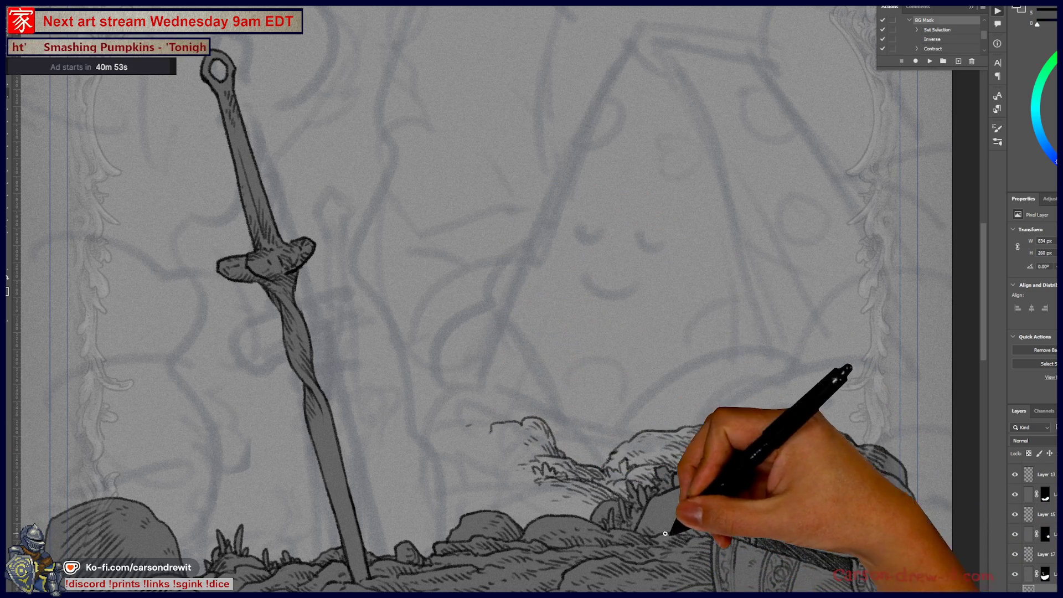
Ink the cloth's wavy upper edges rising from the hump toward the right margin
left_click_drag(683, 432, 660, 477)
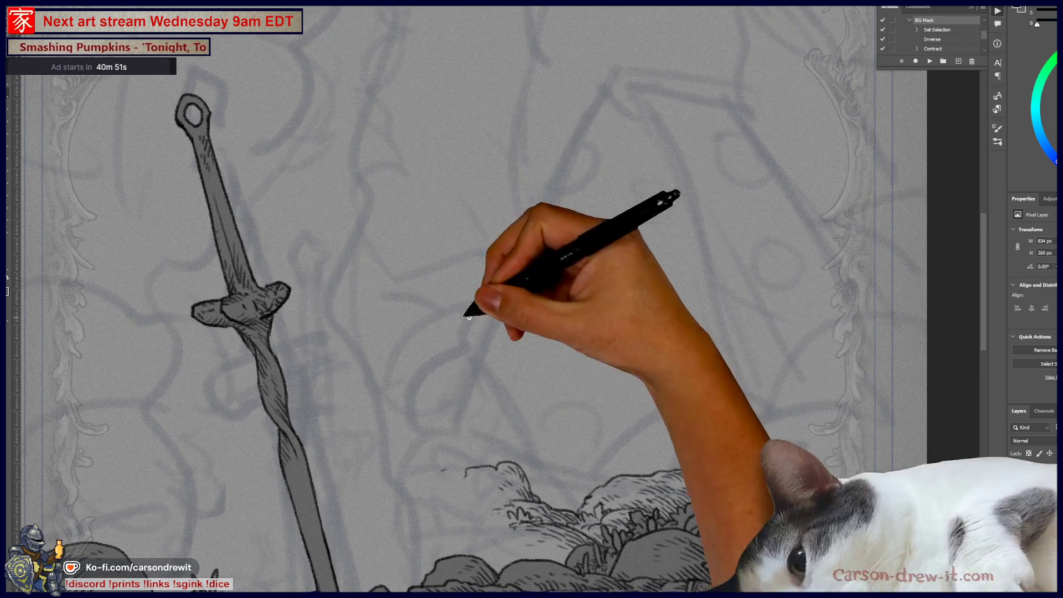
left_click_drag(532, 470, 714, 422)
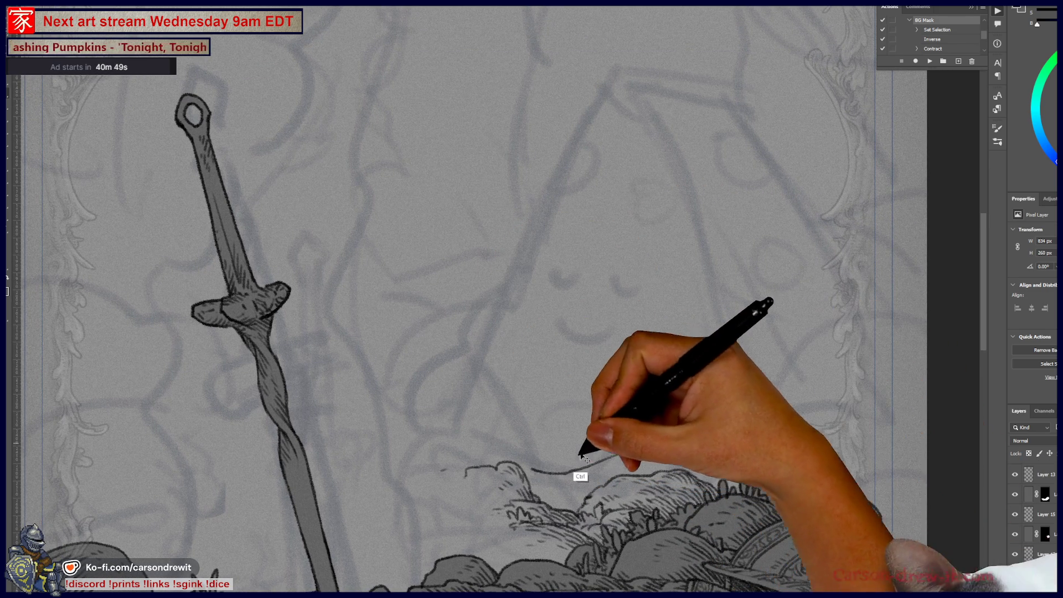
left_click_drag(563, 467, 707, 408)
mouse_move(601, 450)
left_mouse_down()
mouse_move(712, 395)
mouse_move(784, 387)
left_mouse_up()
left_click_drag(712, 409, 775, 413)
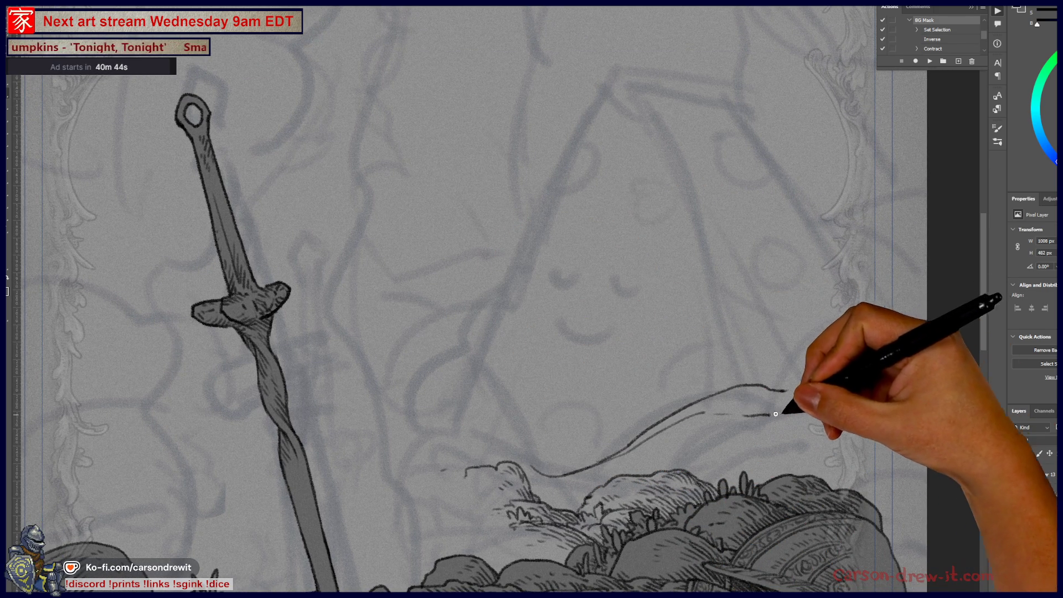
left_click_drag(839, 376, 843, 368)
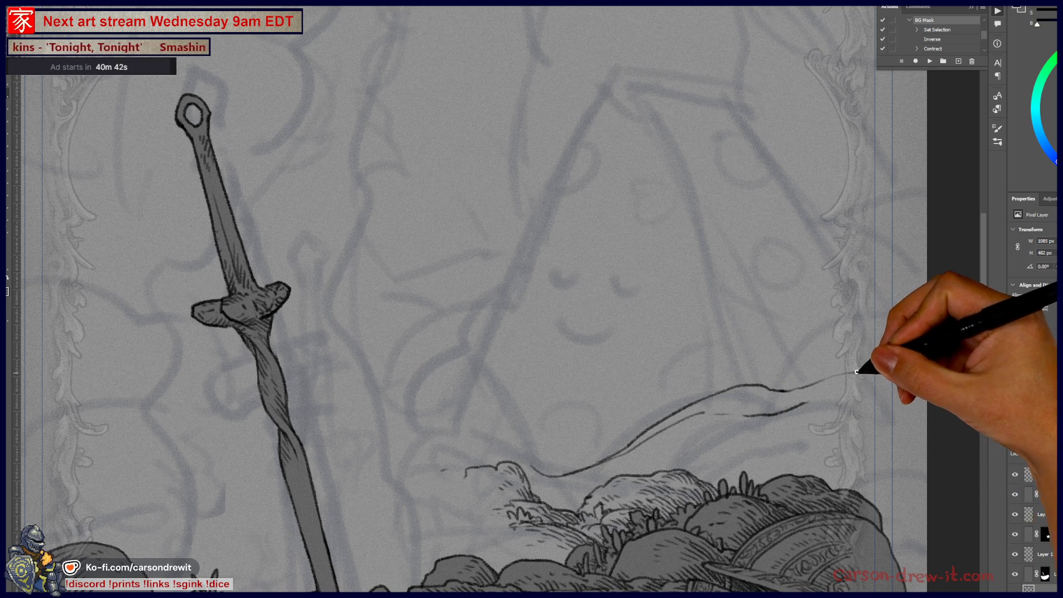
left_click_drag(769, 389, 853, 344)
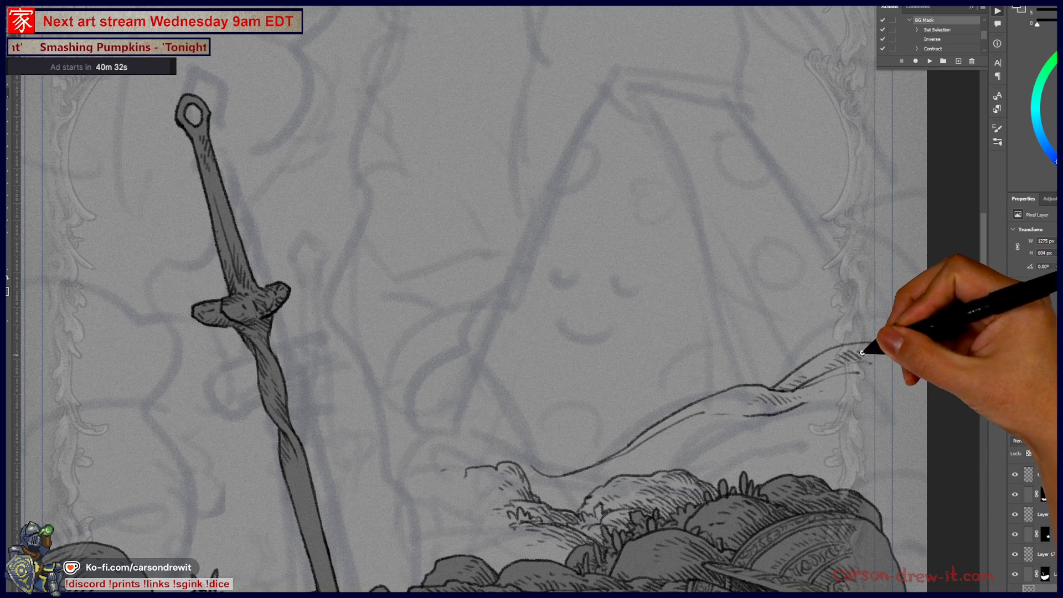
Draw the cloth's lower edge and hatch shading along its folds
left_click_drag(840, 383, 848, 370)
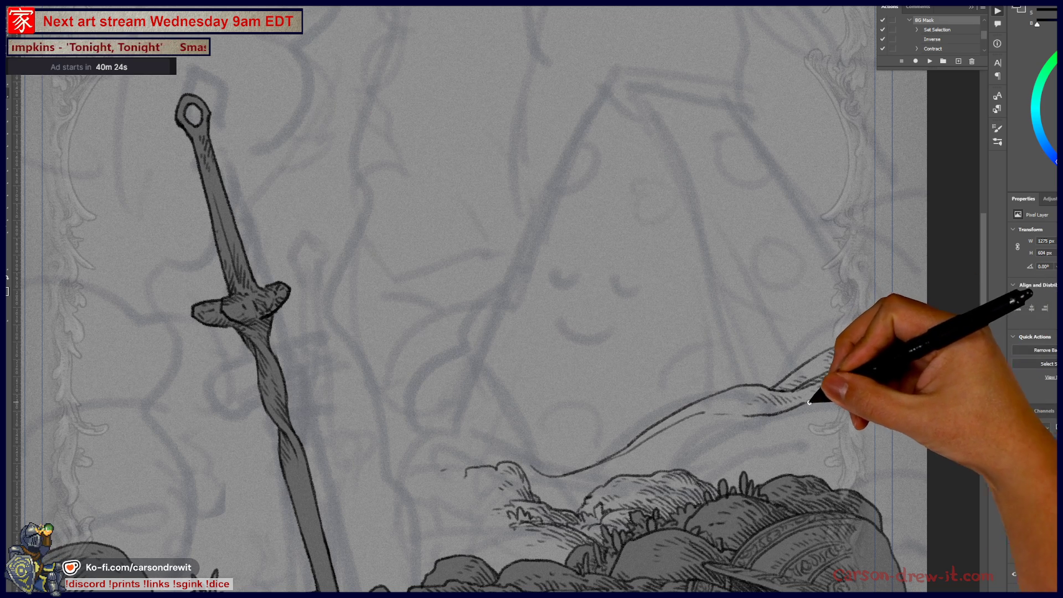
left_click_drag(711, 433, 807, 430)
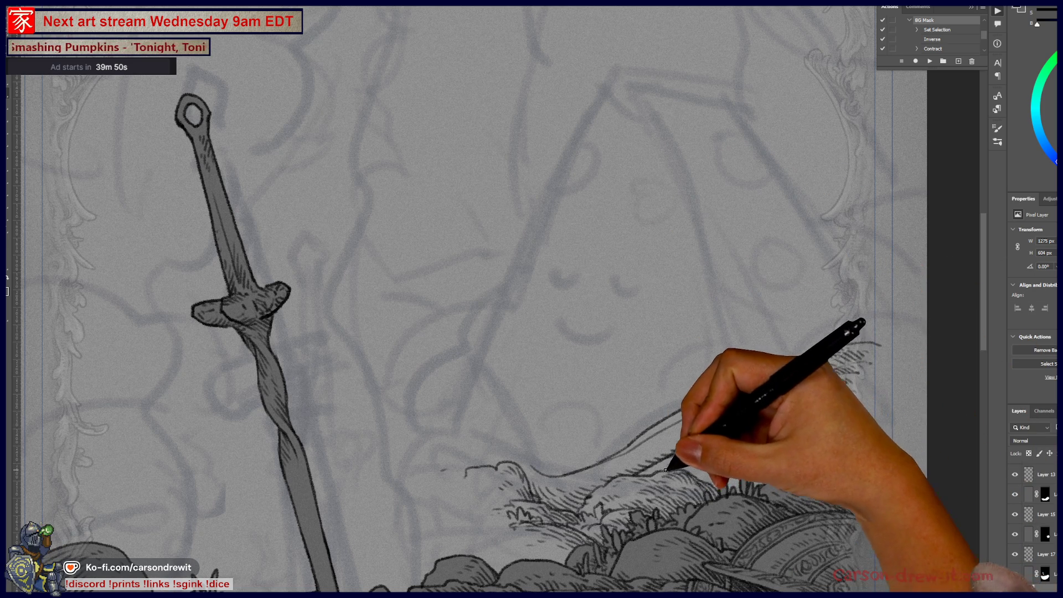
left_click_drag(702, 470, 714, 458)
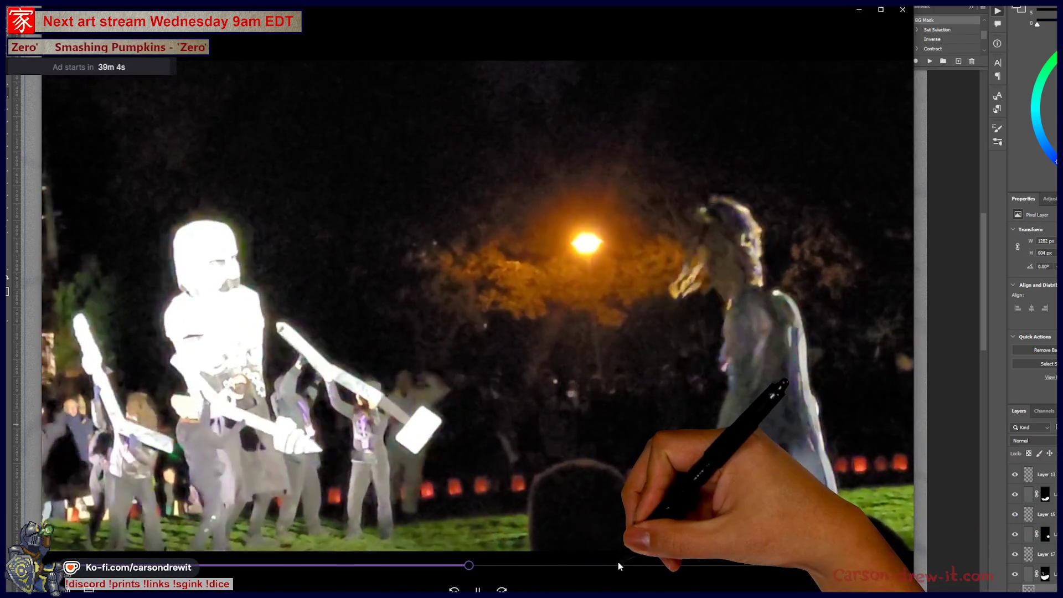
Skip through the parade video to the giant puppet and pumpkin-smashing scenes, then close it
left_click(619, 563)
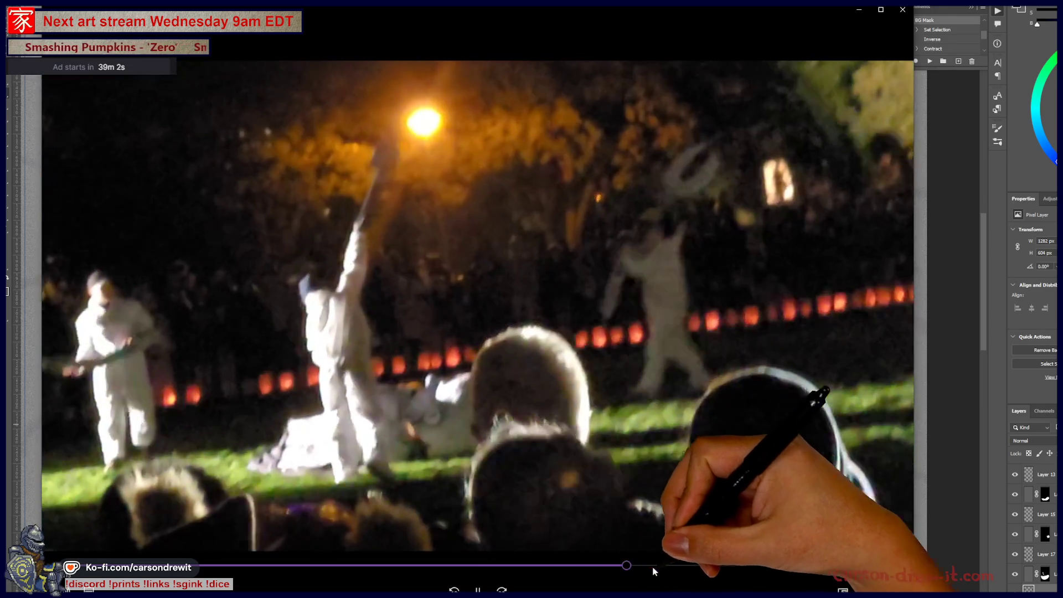
left_click(668, 566)
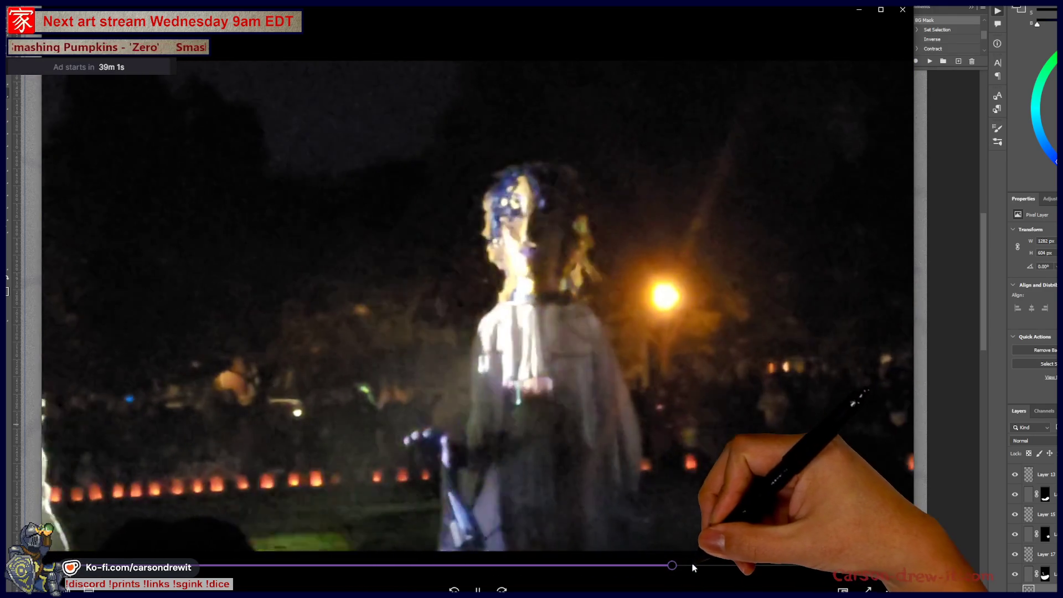
left_click(693, 565)
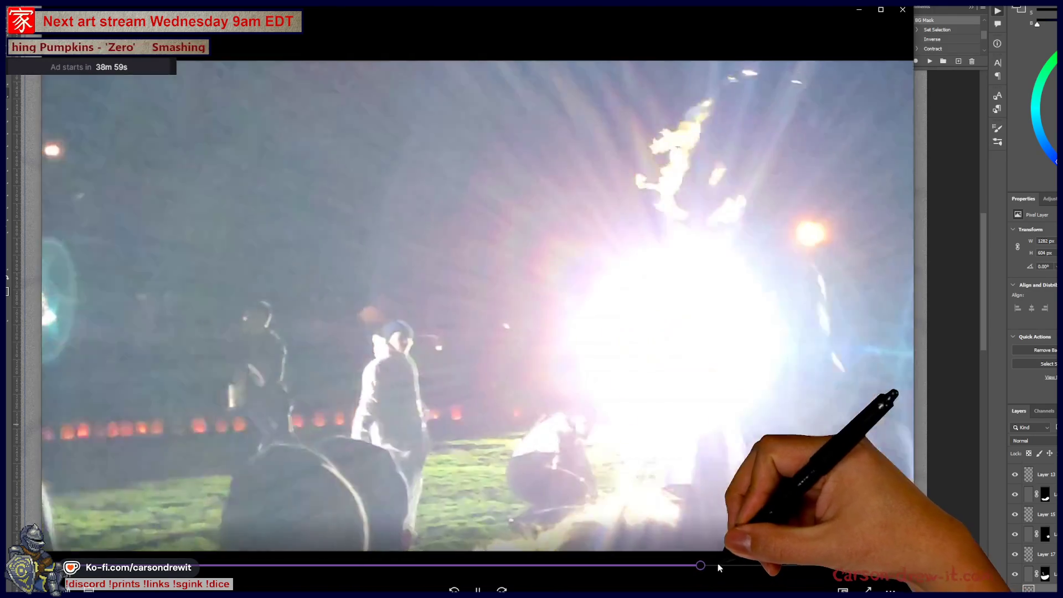
left_click(718, 564)
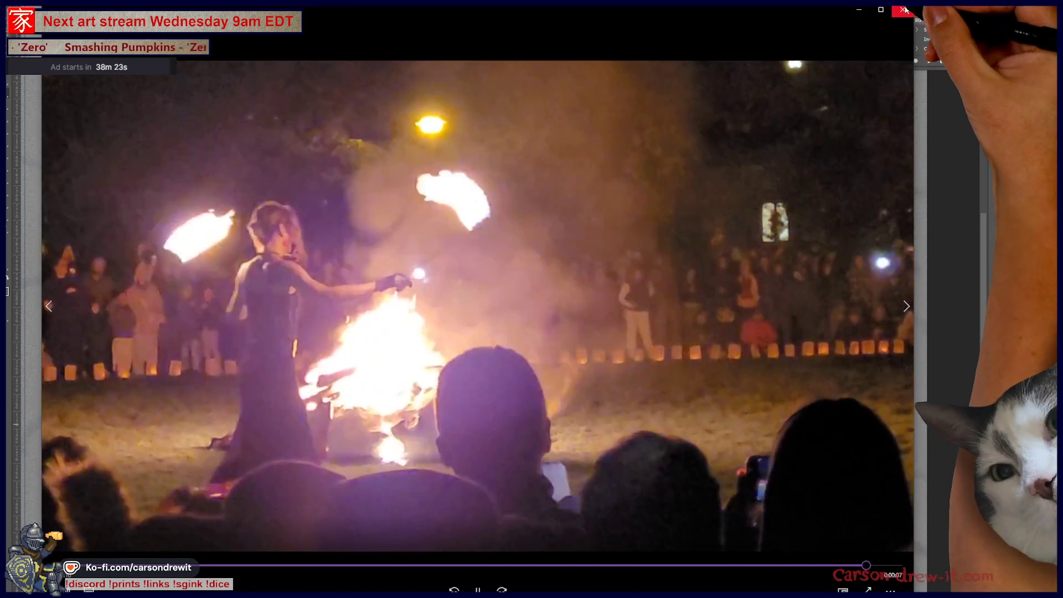
left_click(903, 9)
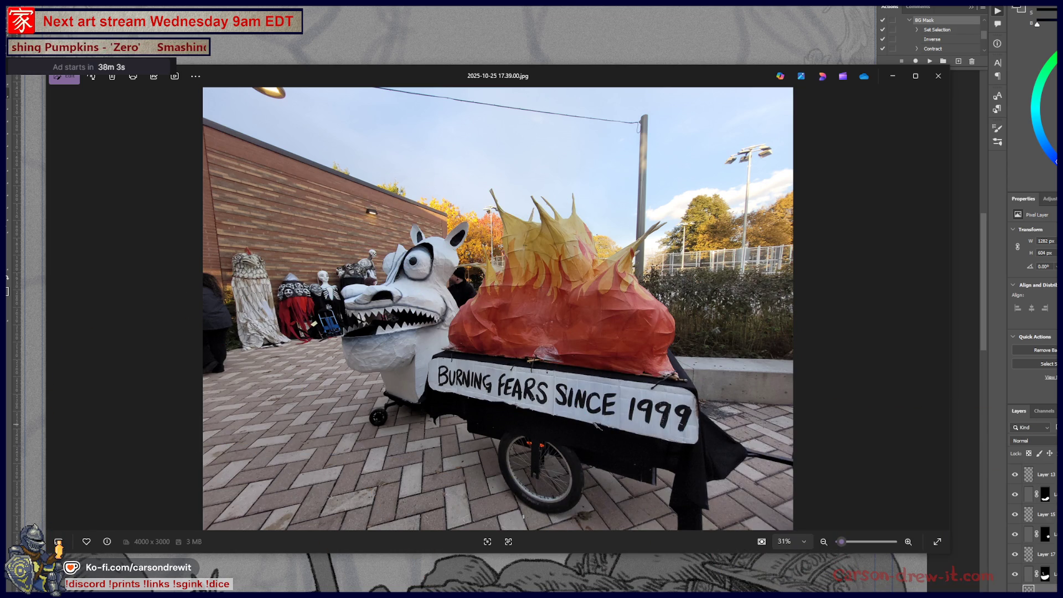
View the next photo of the skeleton puppet, then close both Photos viewers
key("Right")
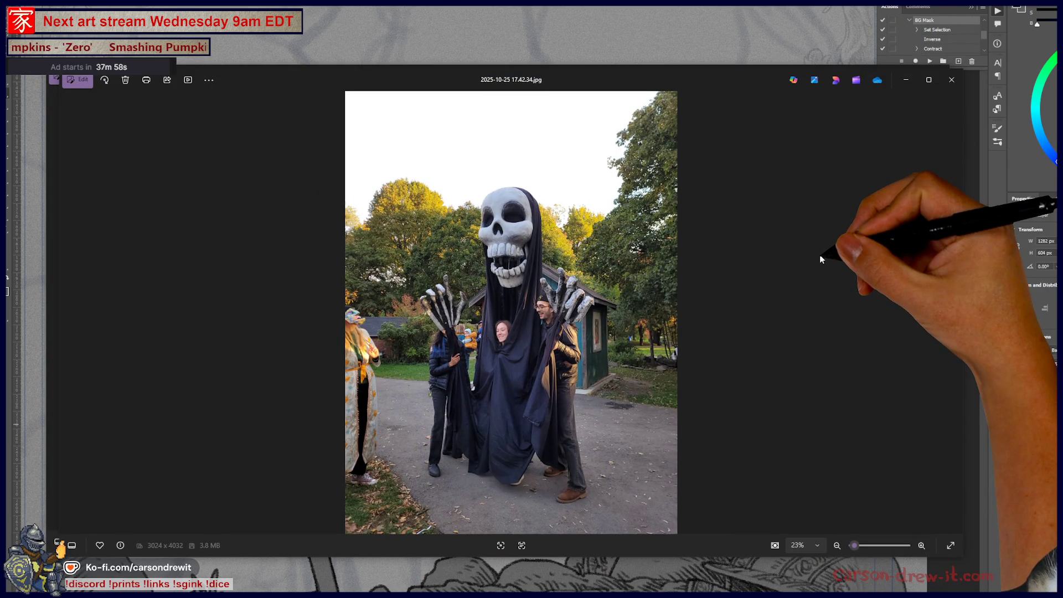
left_click(951, 80)
left_click(936, 79)
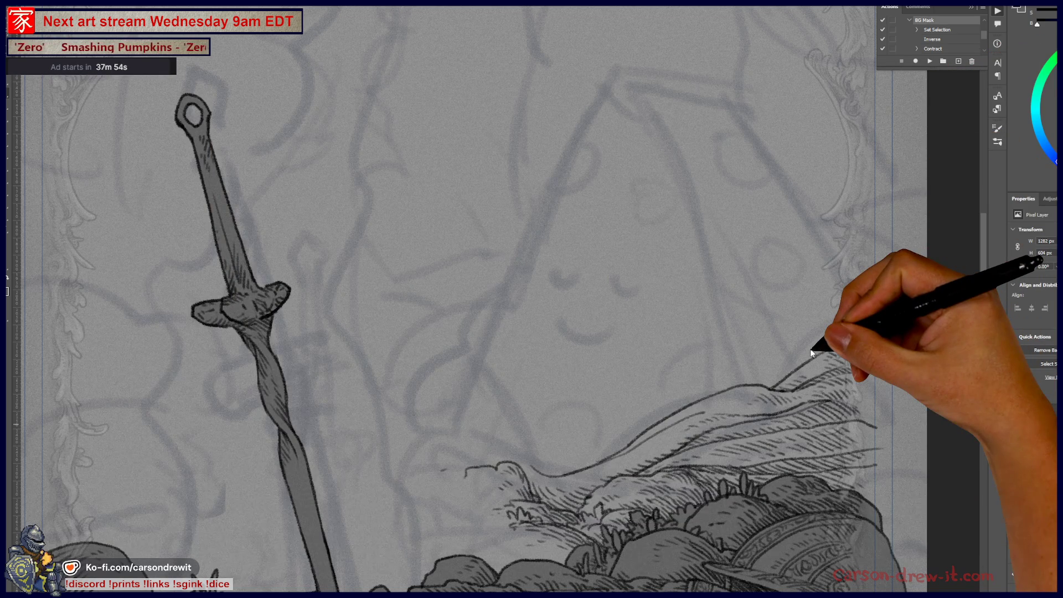
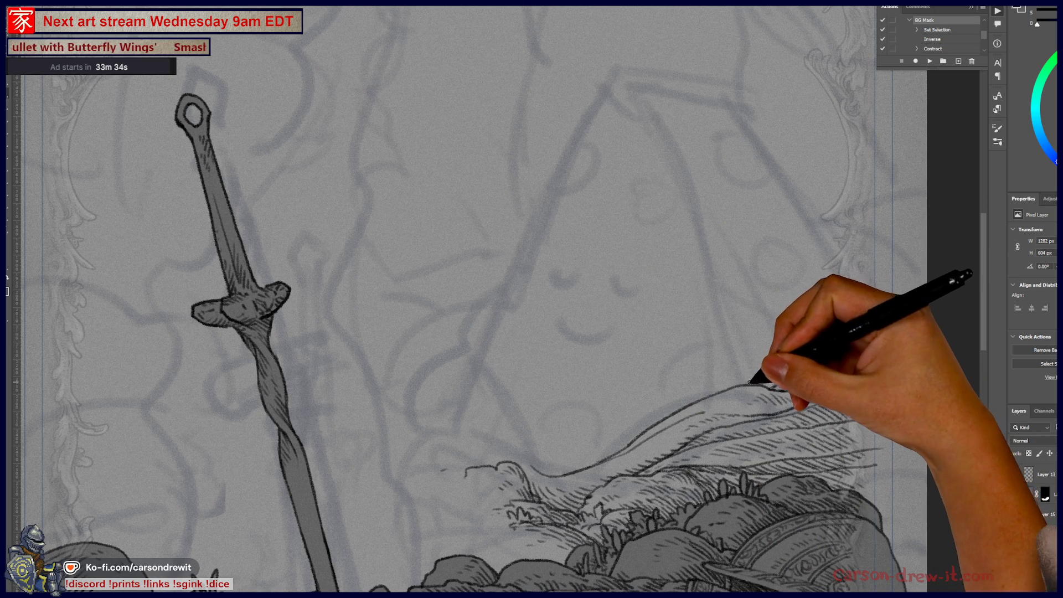
Ink zigzag fur strokes along the mound top, redoing one bad stroke
left_click_drag(742, 384, 781, 343)
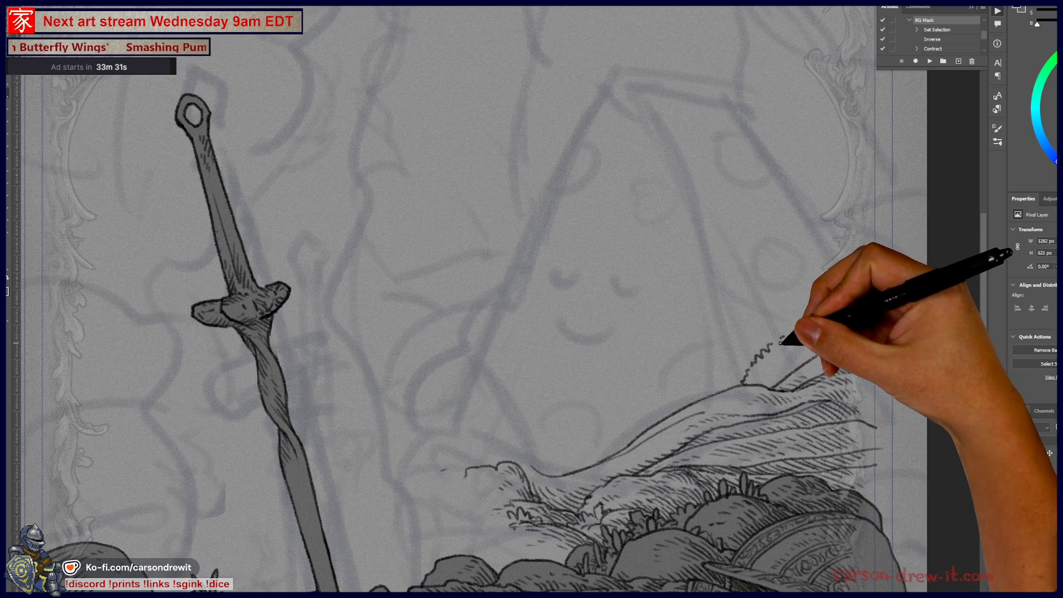
key("ctrl+z")
key("ctrl+z")
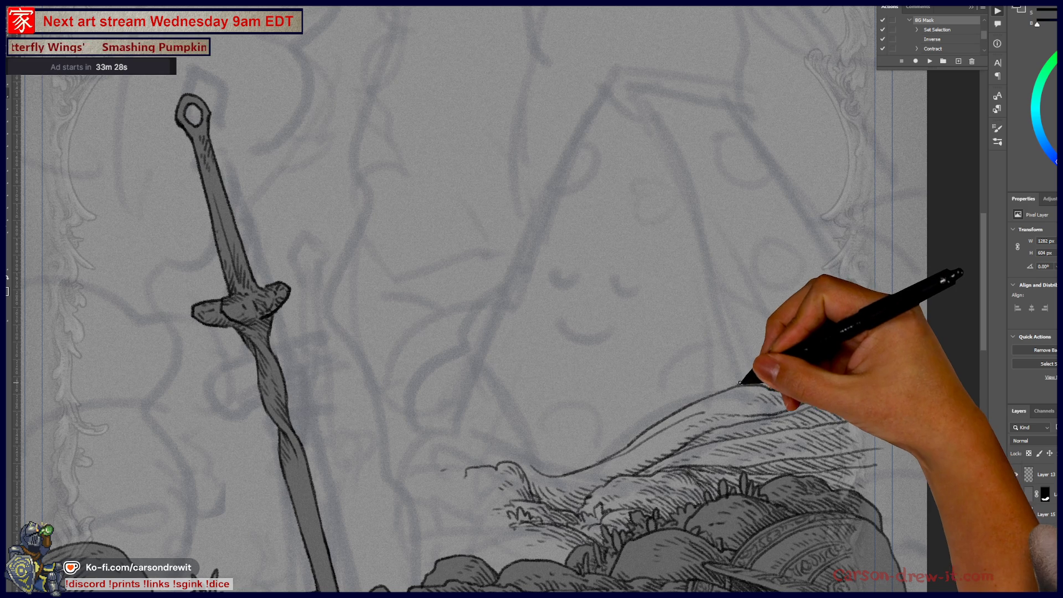
mouse_move(743, 382)
left_mouse_down()
mouse_move(782, 340)
mouse_move(807, 344)
mouse_move(755, 377)
left_mouse_up()
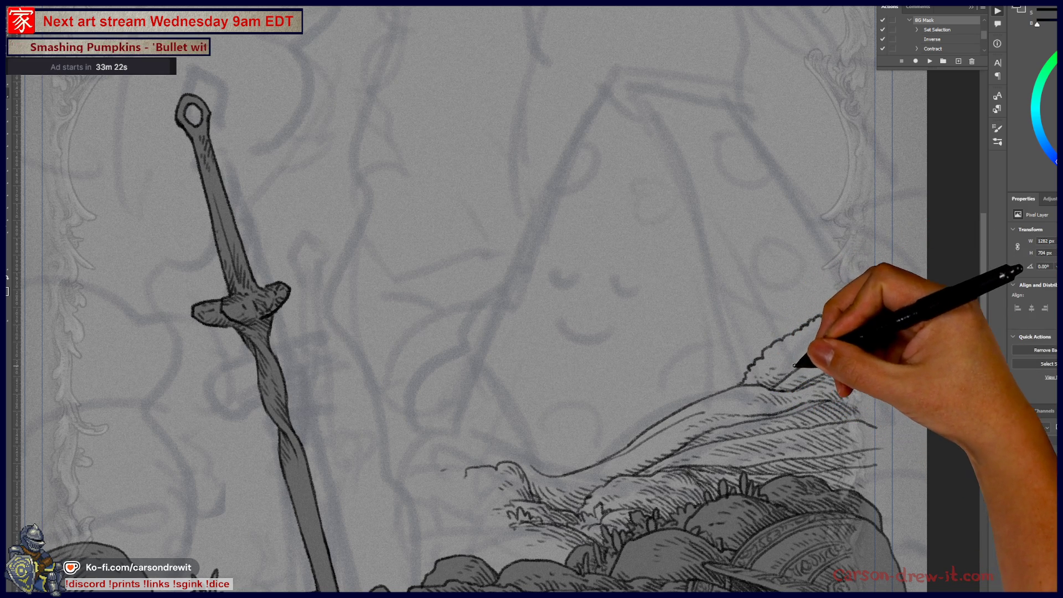
left_click_drag(824, 314, 855, 308)
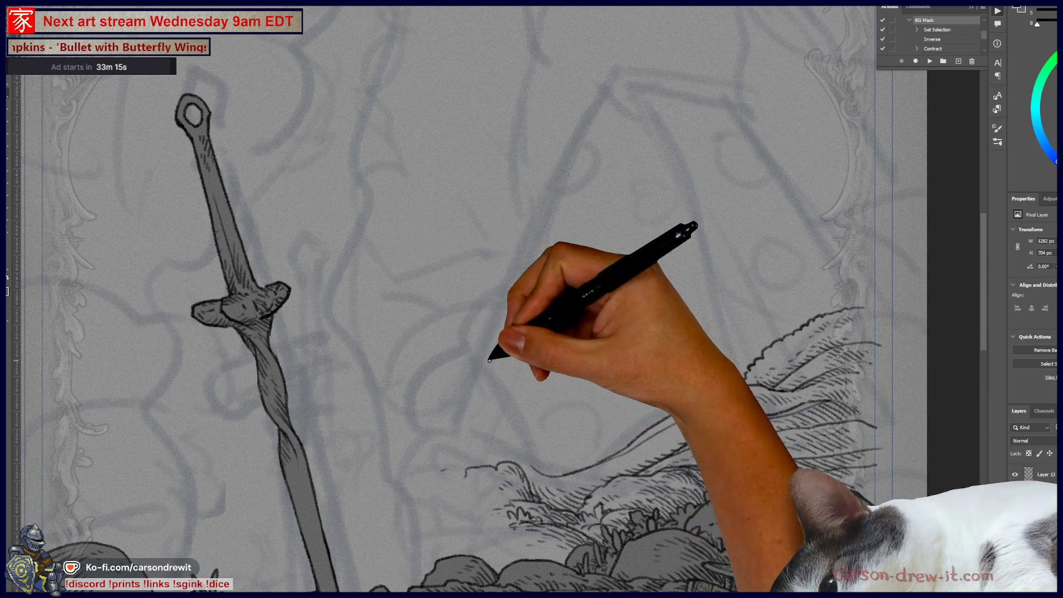
Add a scalloped fur tuft left of the pyramid, then draw the pyramid's long left edge to its peak
mouse_move(448, 362)
left_mouse_down()
mouse_move(482, 363)
mouse_move(515, 408)
left_mouse_up()
left_click_drag(458, 383, 459, 386)
mouse_move(464, 383)
left_mouse_down()
mouse_move(460, 409)
mouse_move(475, 387)
mouse_move(487, 404)
mouse_move(503, 398)
mouse_move(535, 467)
mouse_move(541, 451)
left_mouse_up()
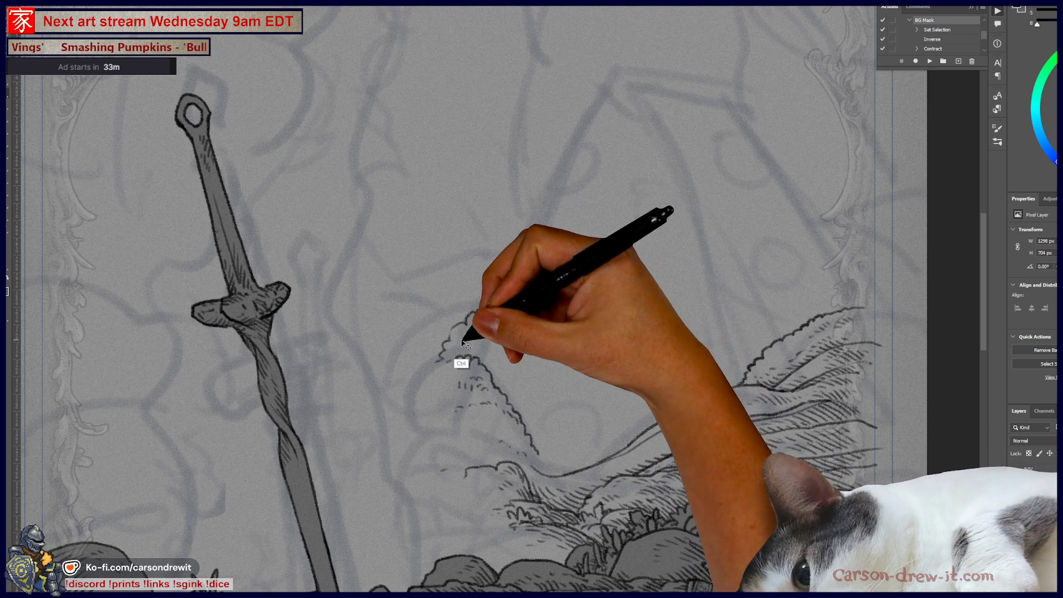
left_click_drag(450, 334, 446, 351)
left_click_drag(468, 317, 500, 299)
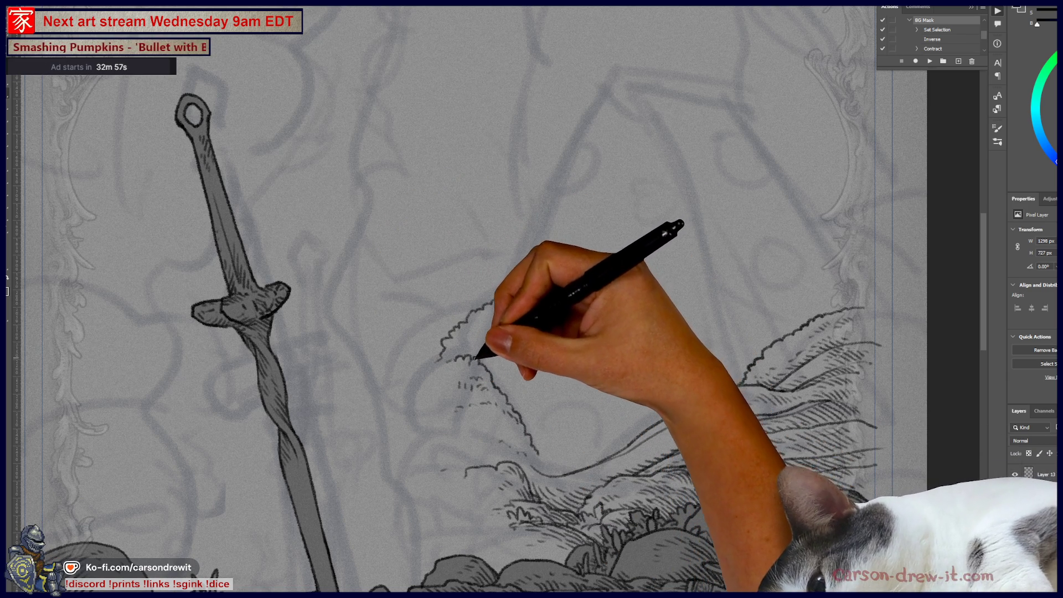
left_click_drag(479, 355, 496, 321)
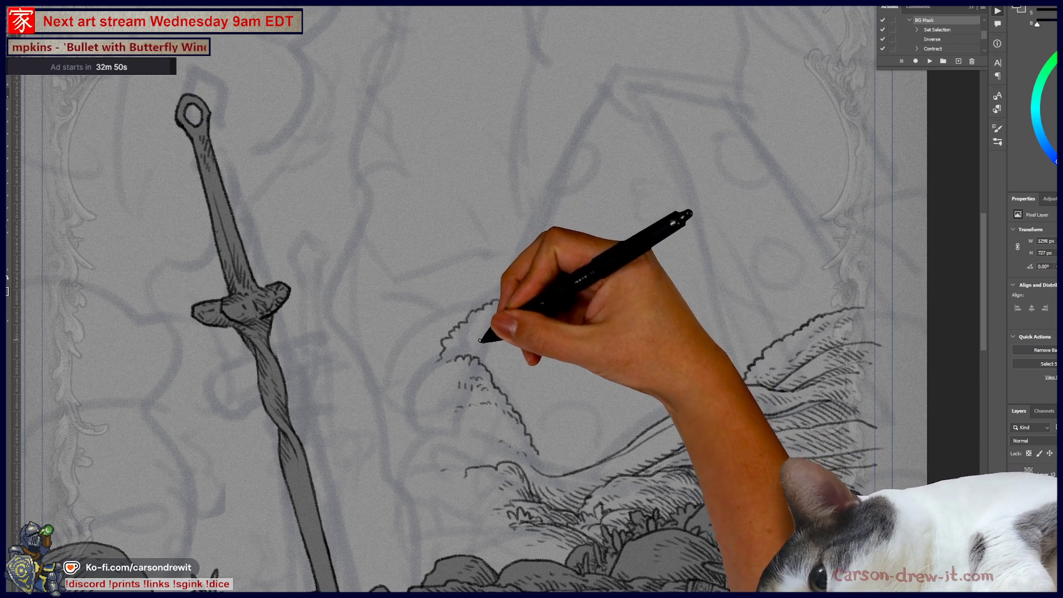
mouse_move(476, 357)
left_mouse_down()
mouse_move(622, 89)
mouse_move(673, 168)
mouse_move(725, 334)
left_mouse_up()
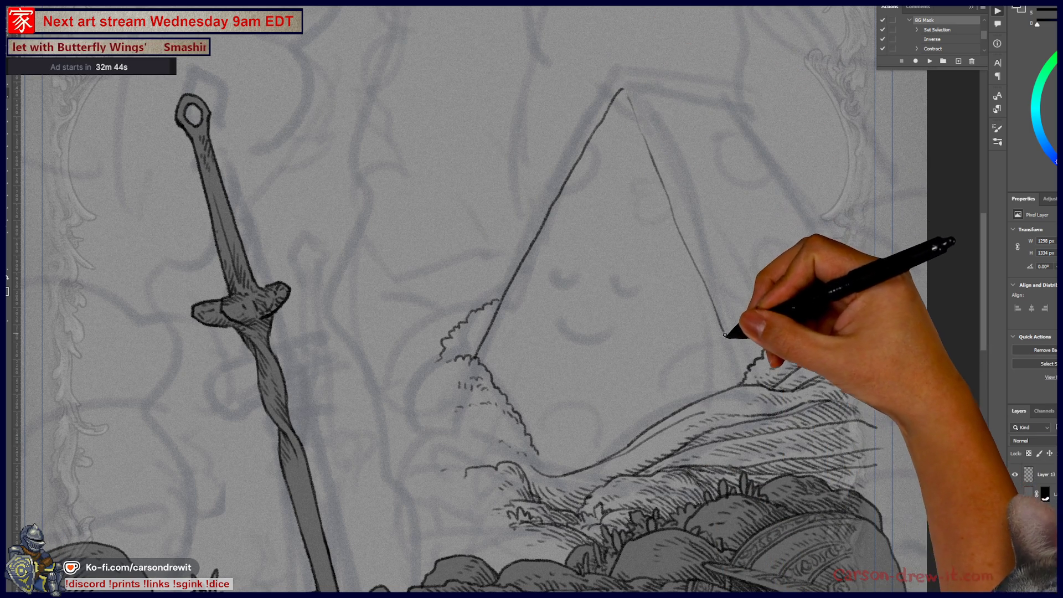
Draw the pyramid head's right edge and top ridge from the apex, redoing strokes until they fit
key("ctrl+z")
left_click_drag(629, 97, 691, 239)
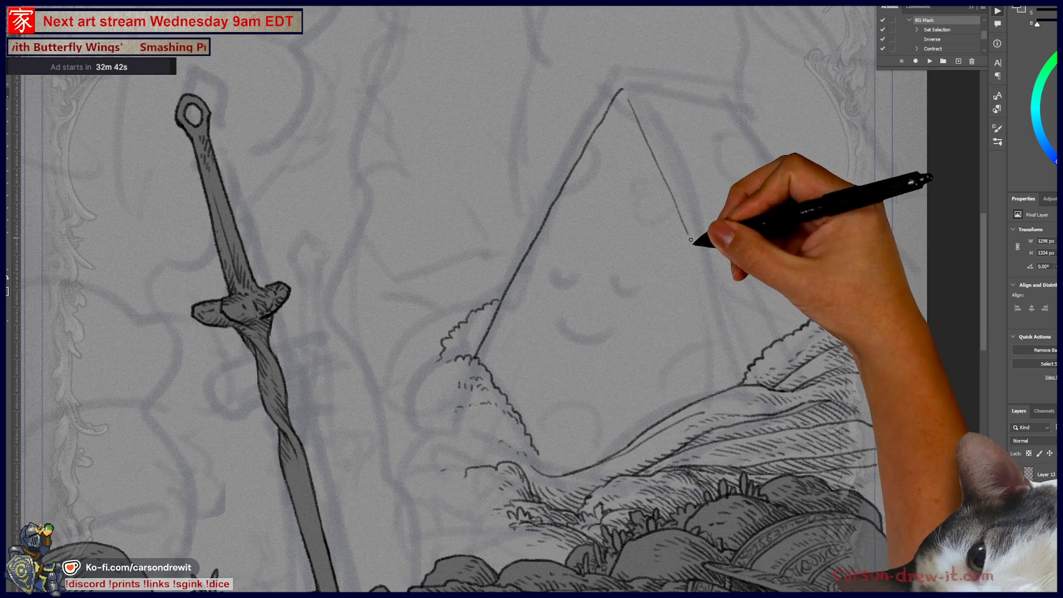
key("ctrl+z")
left_click_drag(631, 105, 720, 338)
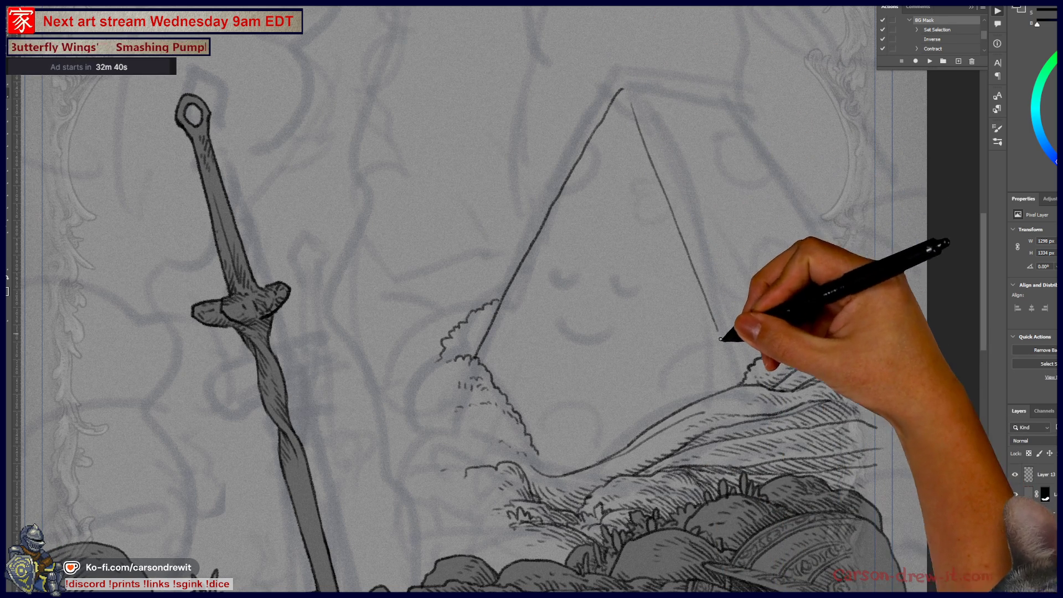
key("ctrl+z")
left_click_drag(628, 98, 724, 380)
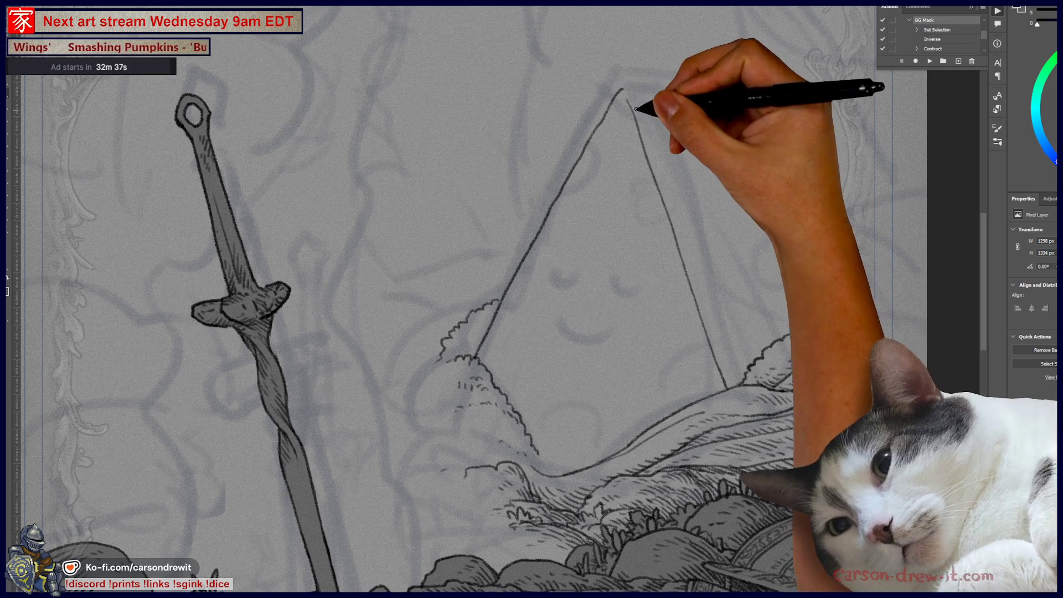
mouse_move(626, 88)
left_mouse_down()
mouse_move(719, 105)
mouse_move(759, 147)
mouse_move(817, 277)
left_mouse_up()
key("ctrl+z")
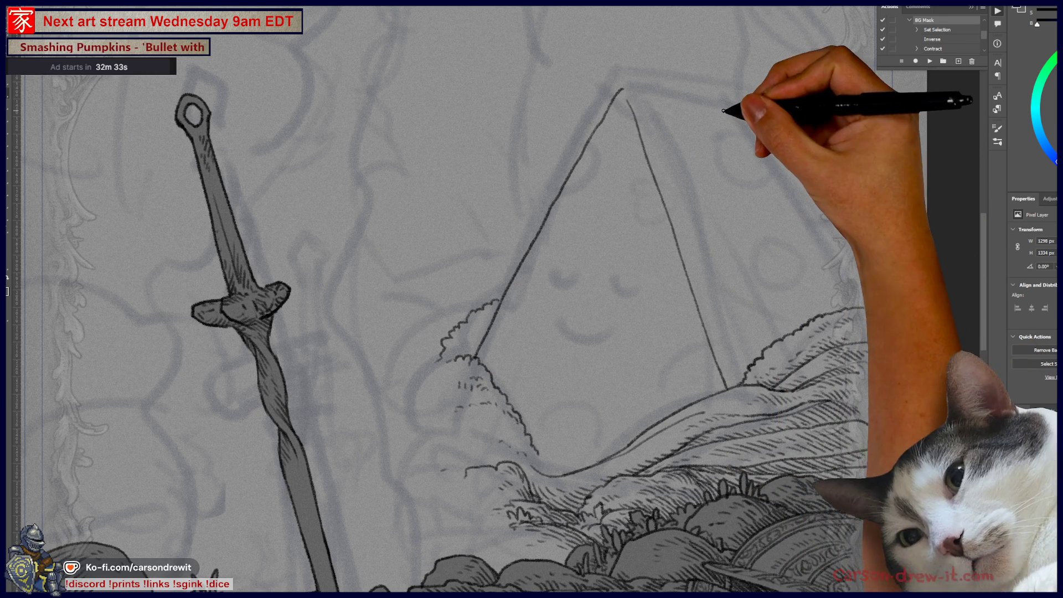
mouse_move(628, 90)
left_mouse_down()
mouse_move(732, 116)
mouse_move(830, 311)
left_mouse_up()
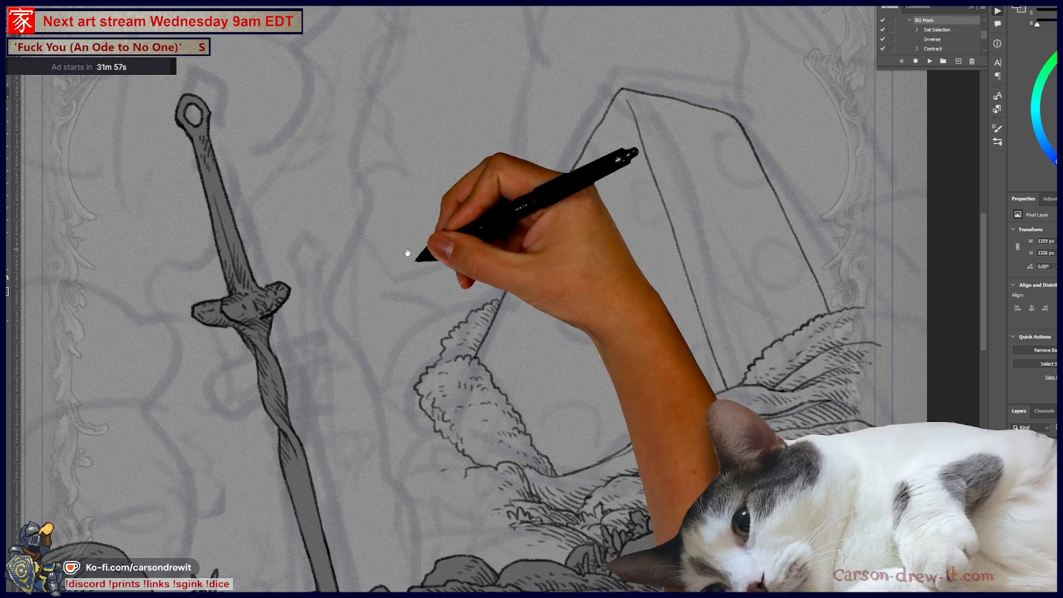
left_click_drag(408, 253, 552, 353)
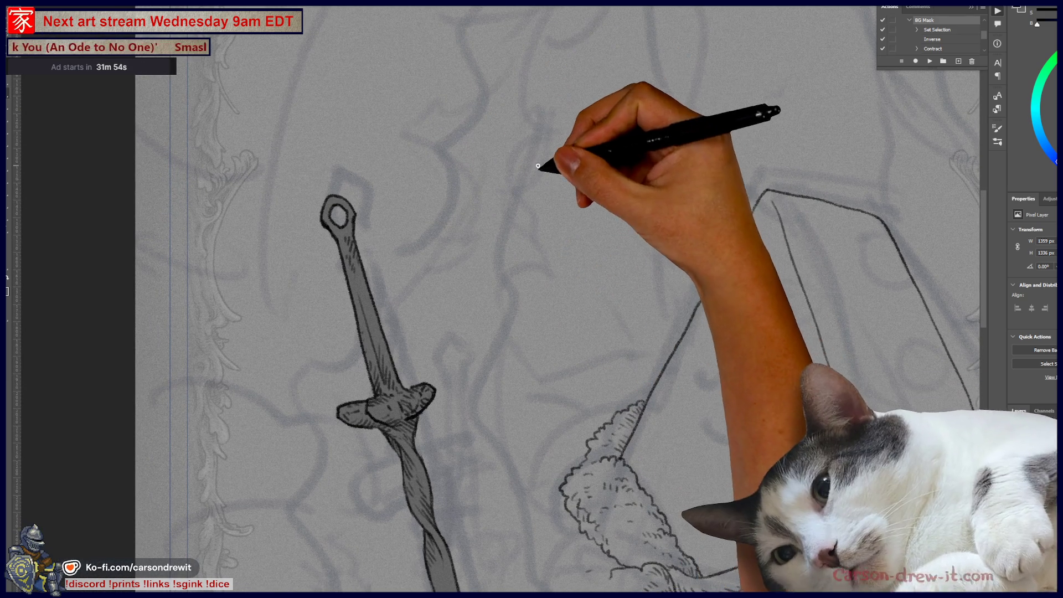
left_click_drag(578, 201, 573, 263)
mouse_move(575, 197)
left_mouse_down()
mouse_move(603, 197)
mouse_move(613, 270)
left_mouse_up()
left_click_drag(577, 220, 604, 220)
mouse_move(577, 234)
left_mouse_down()
mouse_move(605, 234)
mouse_move(576, 277)
left_mouse_up()
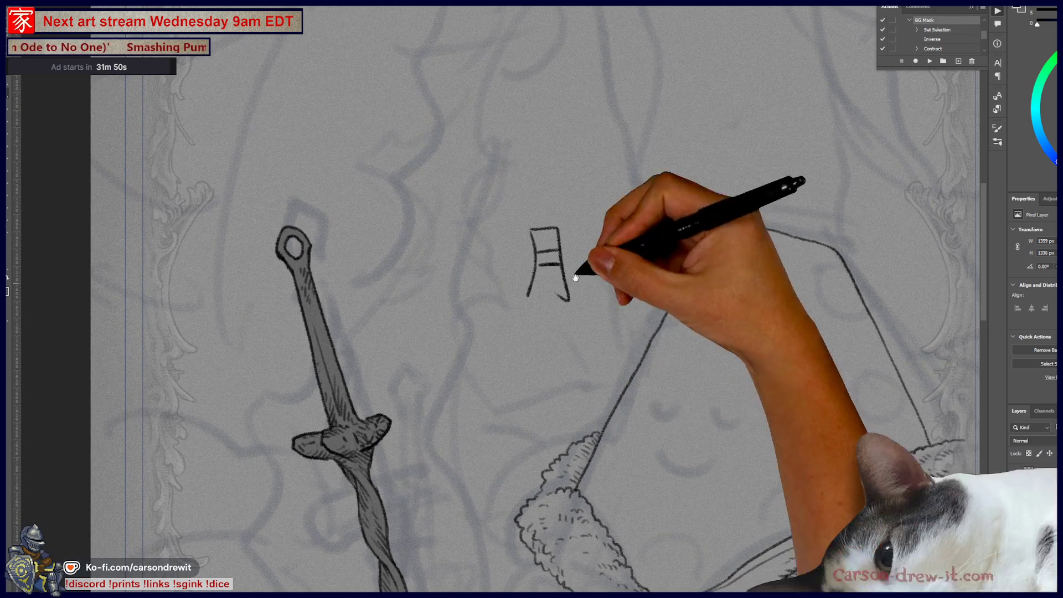
mouse_move(441, 235)
left_mouse_down()
mouse_move(444, 305)
mouse_move(460, 313)
left_mouse_up()
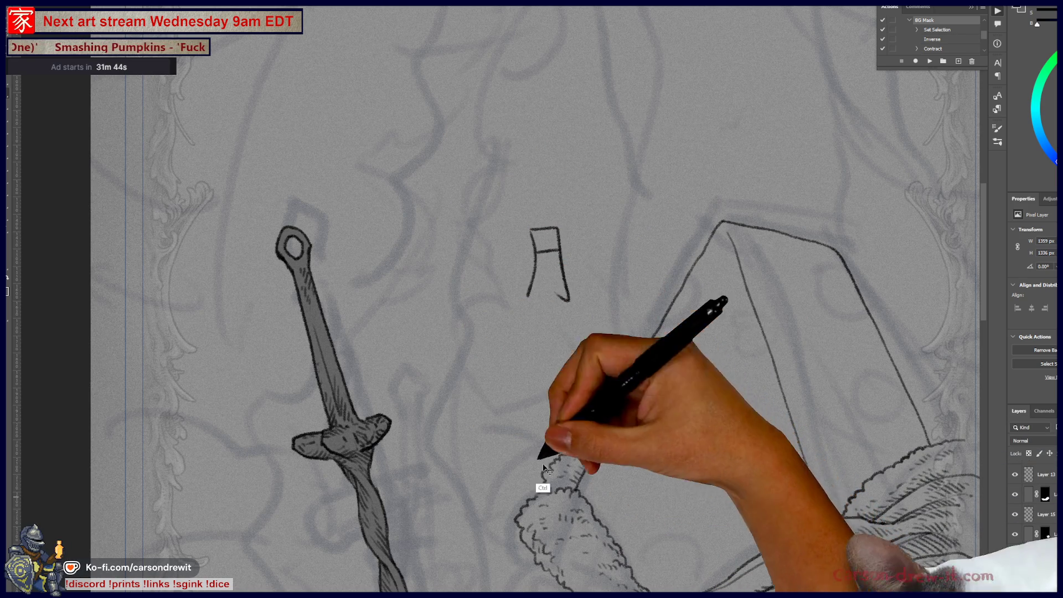
mouse_move(443, 254)
left_mouse_down()
mouse_move(457, 292)
mouse_move(479, 289)
left_mouse_up()
mouse_move(455, 271)
left_mouse_down()
mouse_move(474, 269)
mouse_move(479, 288)
left_mouse_up()
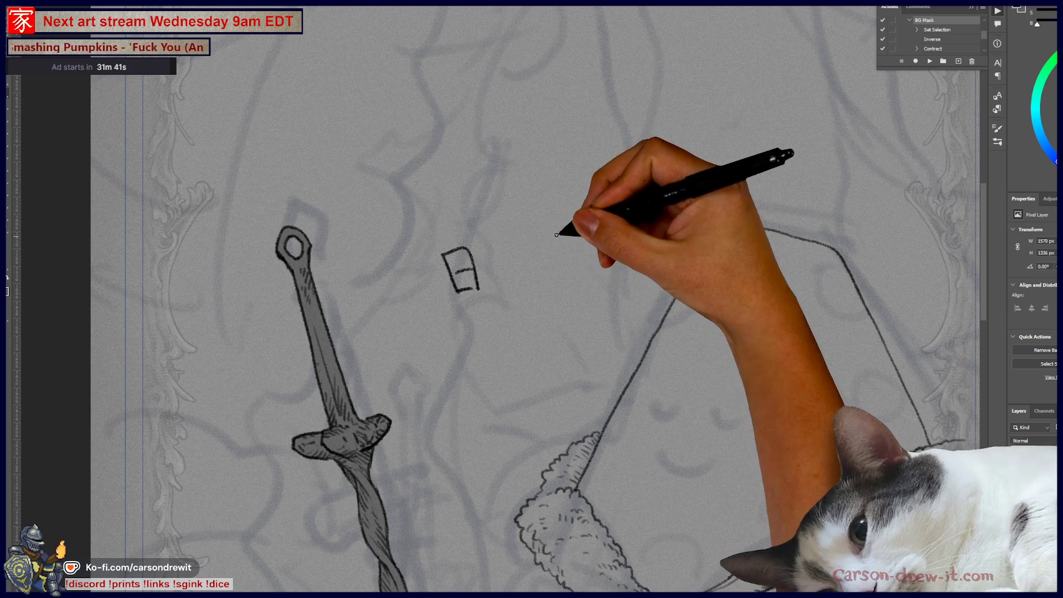
left_click_drag(559, 228, 587, 286)
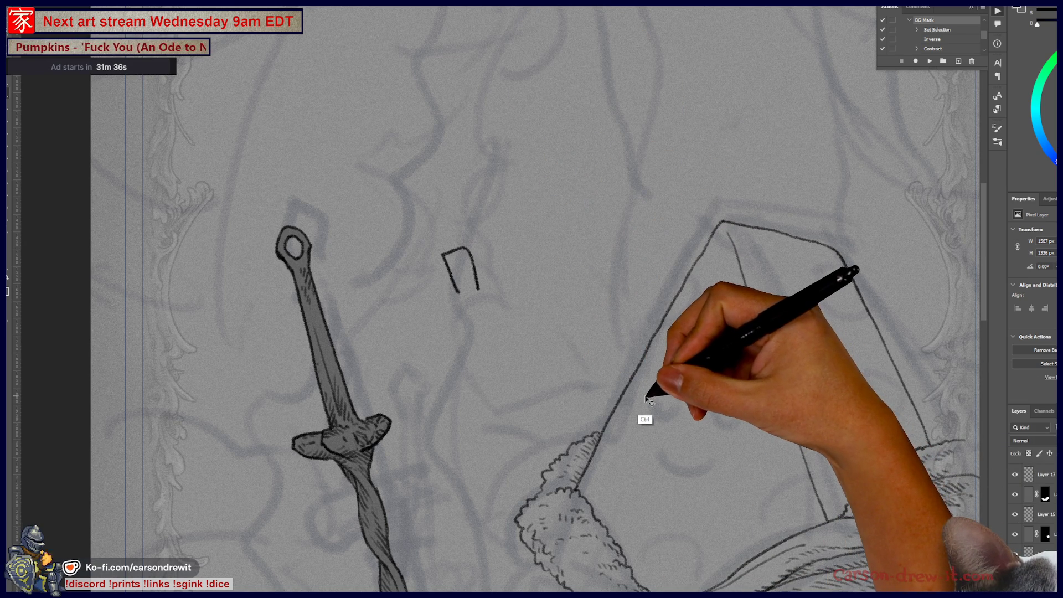
left_click_drag(592, 402, 579, 349)
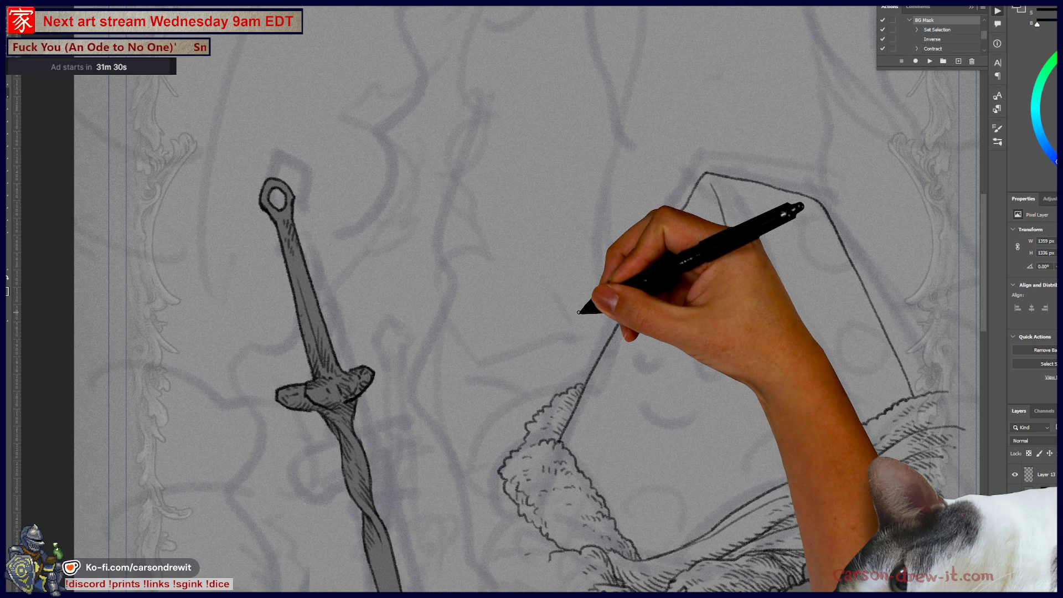
mouse_move(457, 239)
left_mouse_down()
mouse_move(469, 285)
mouse_move(490, 252)
mouse_move(447, 297)
left_mouse_up()
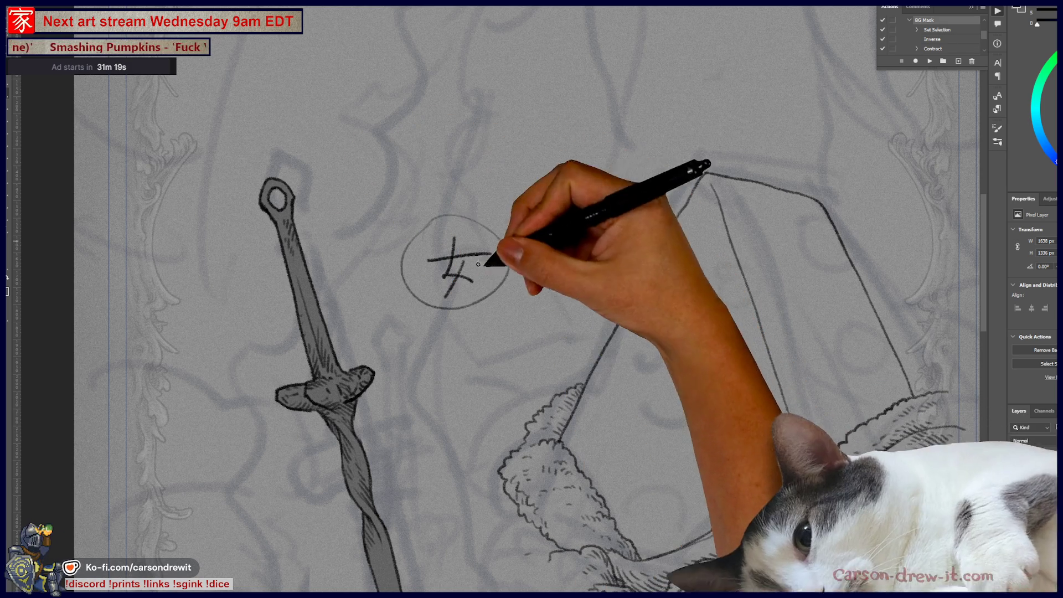
mouse_move(523, 222)
left_mouse_down()
mouse_move(584, 206)
mouse_move(556, 230)
mouse_move(597, 229)
left_mouse_up()
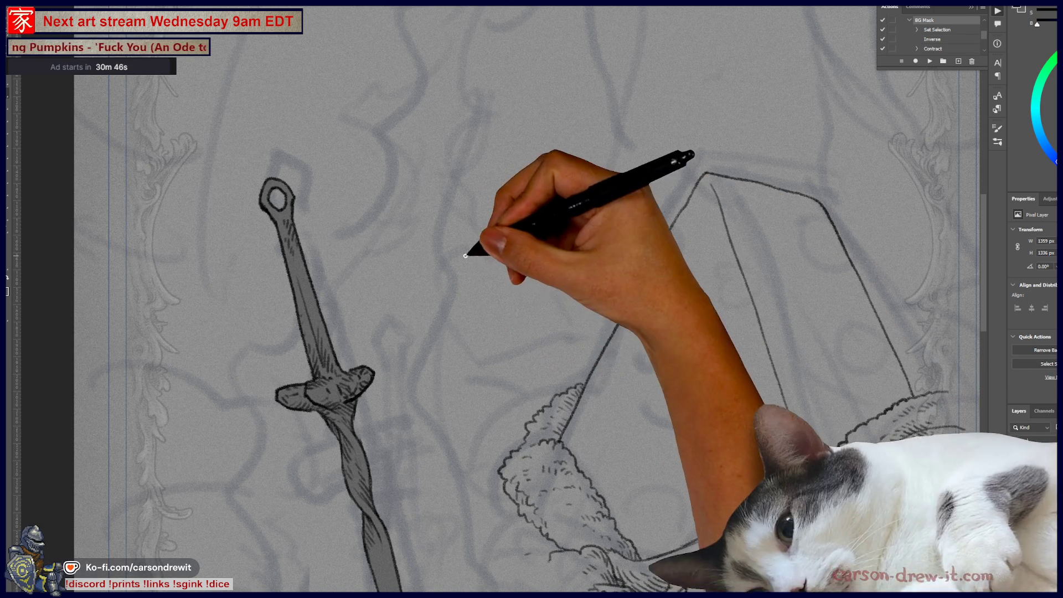
Write the character 女 on the canvas, reposition the view, and ink a curved stroke below the foliage
left_click_drag(470, 253, 490, 321)
left_click_drag(479, 271, 460, 326)
left_click_drag(443, 289, 498, 285)
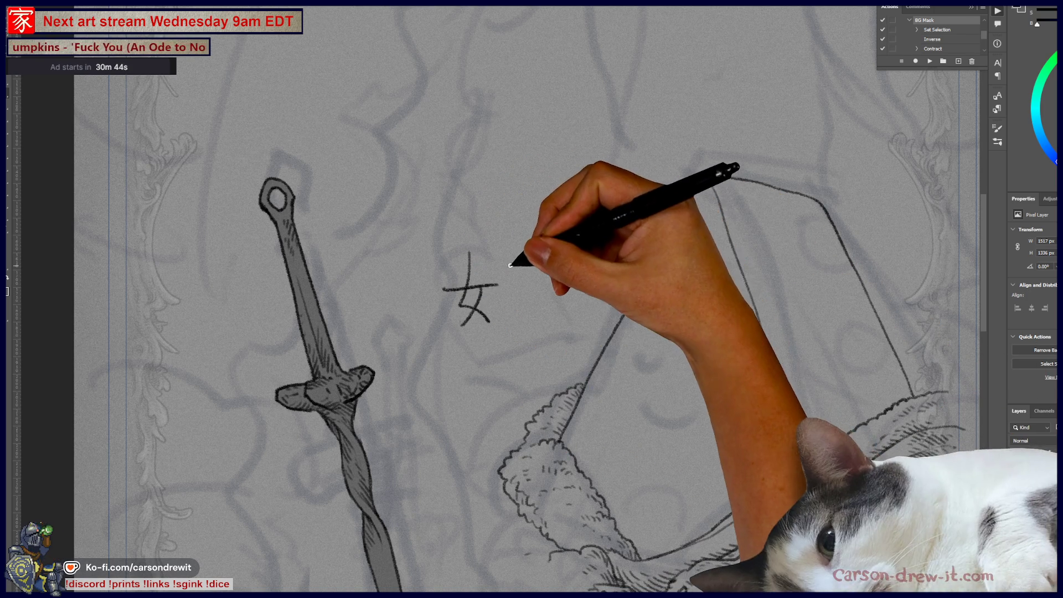
key("ctrl")
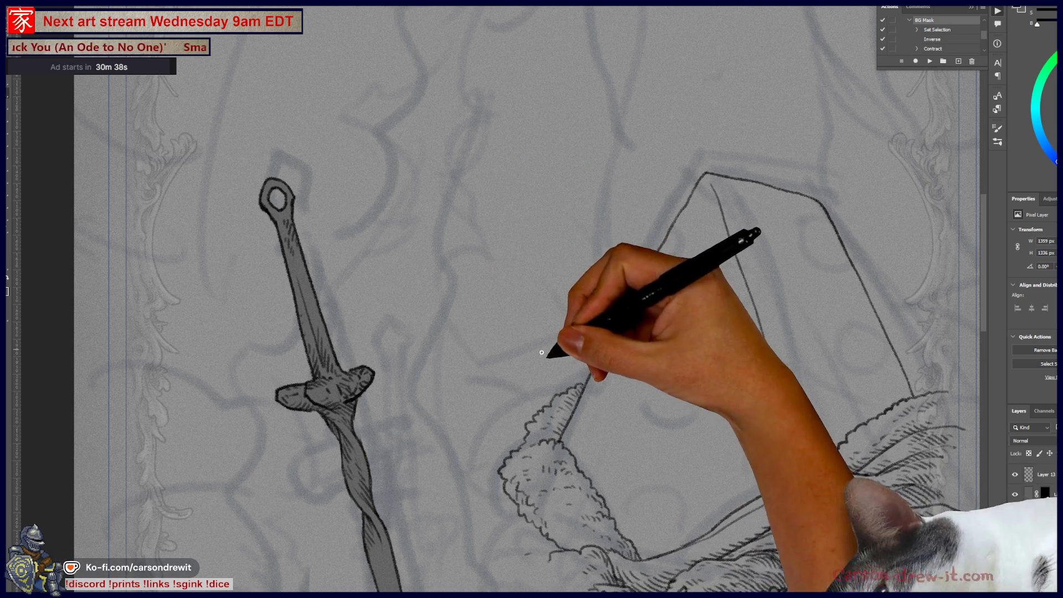
left_click_drag(633, 333, 600, 368)
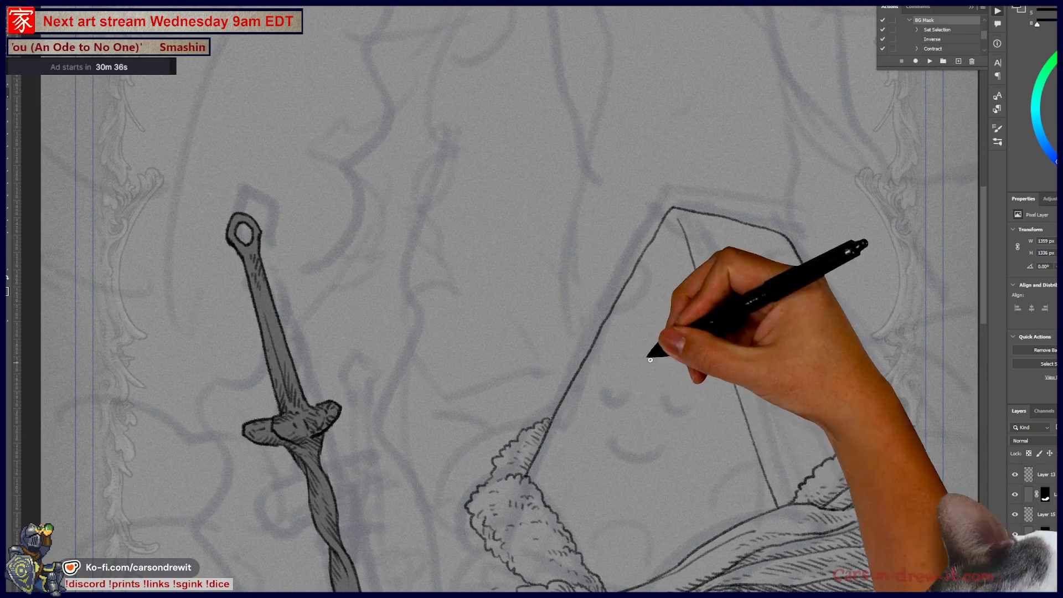
left_click_drag(659, 451, 696, 359)
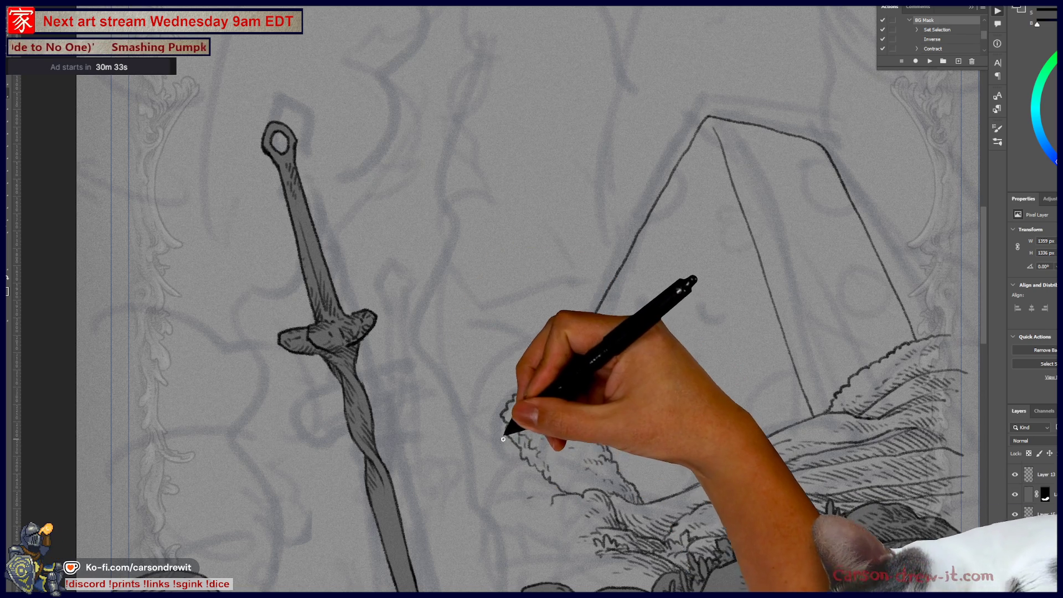
left_click_drag(505, 439, 505, 472)
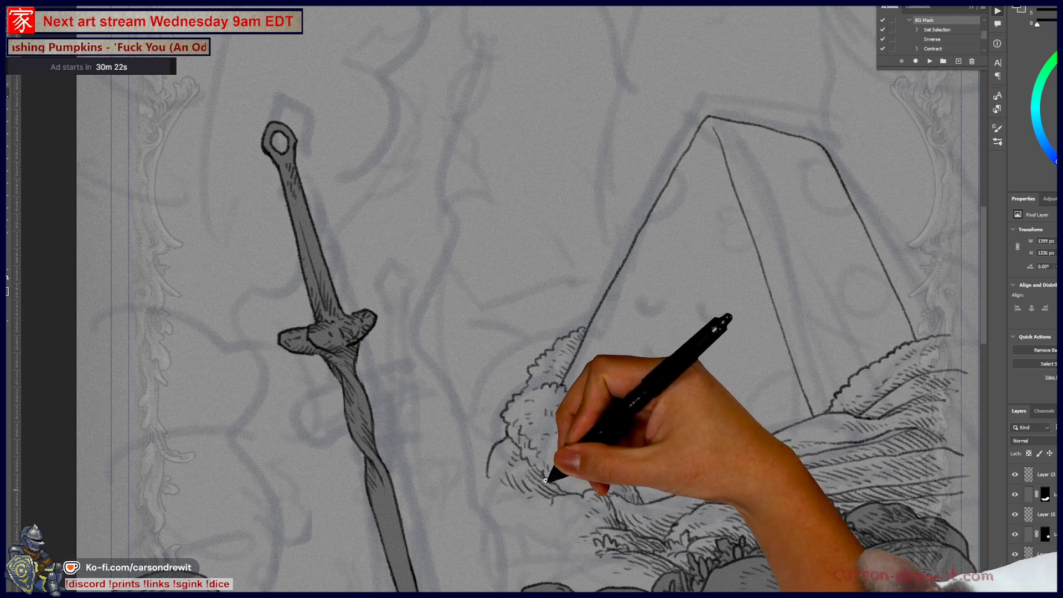
Ink scalloped fur edges with hatching on the mound right of the pyramid head
left_click_drag(692, 468, 570, 456)
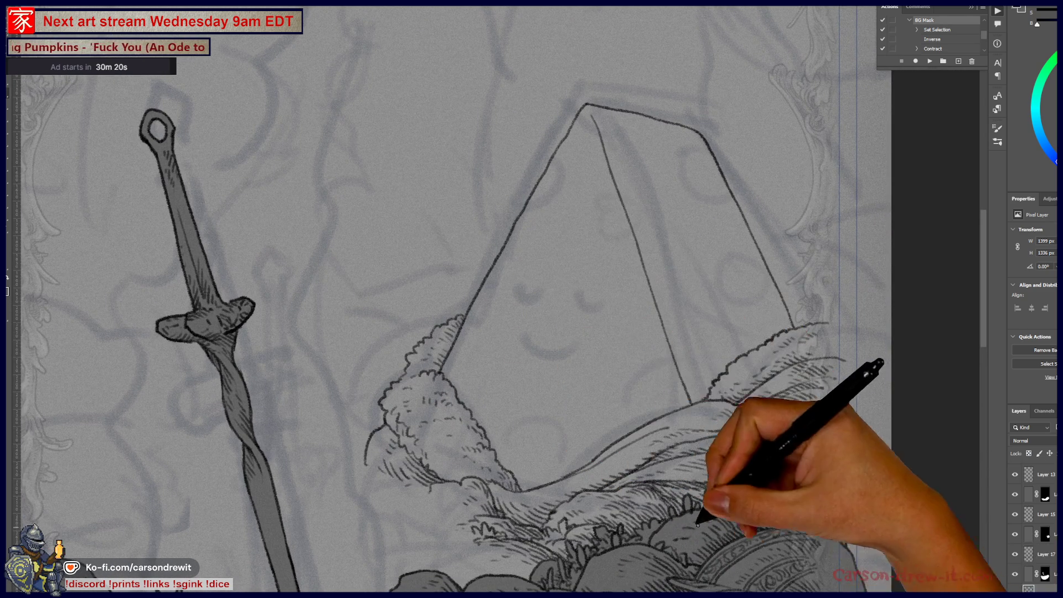
left_click_drag(502, 285, 552, 455)
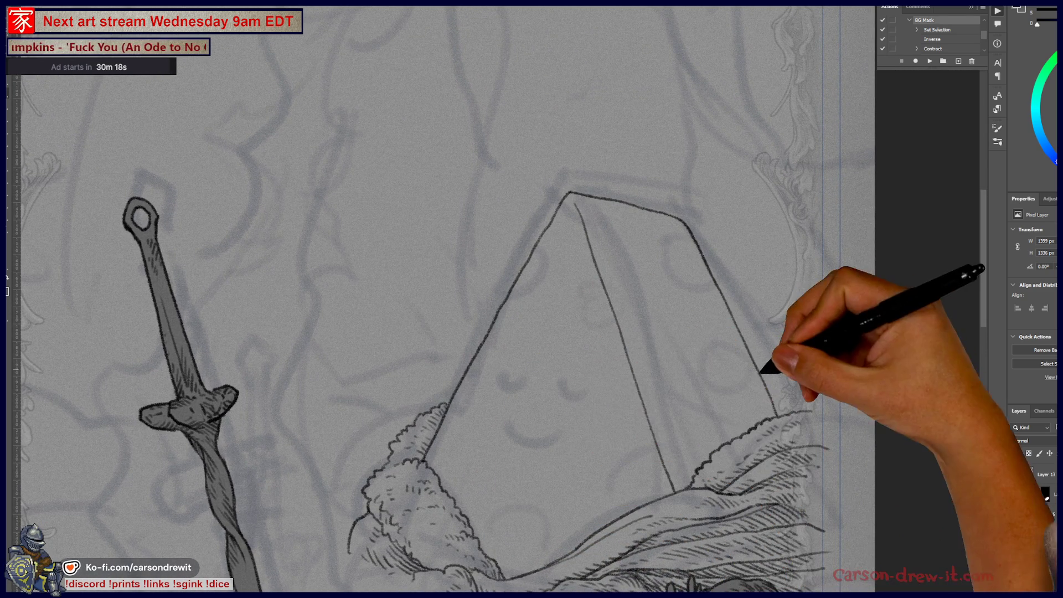
left_click_drag(754, 358, 787, 365)
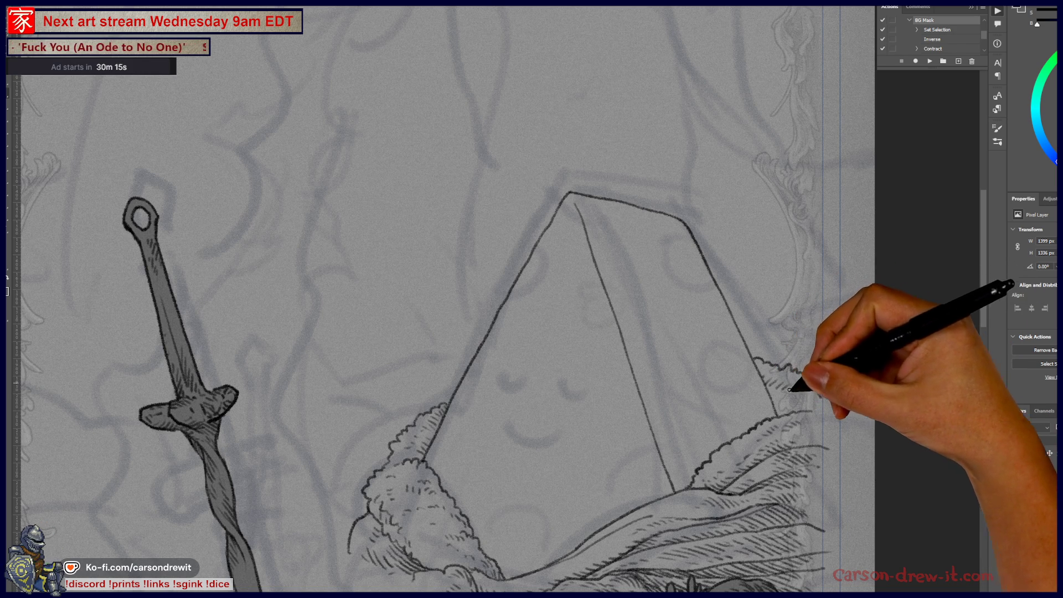
mouse_move(776, 397)
left_mouse_down()
mouse_move(790, 380)
mouse_move(806, 399)
mouse_move(818, 392)
mouse_move(816, 404)
left_mouse_up()
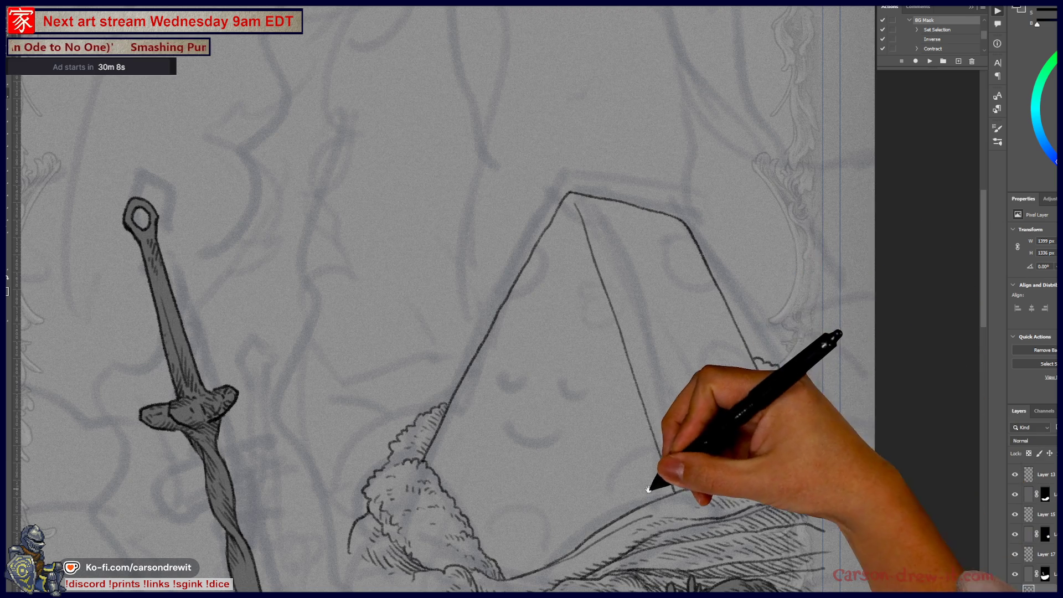
scroll(662, 443, "down", 3)
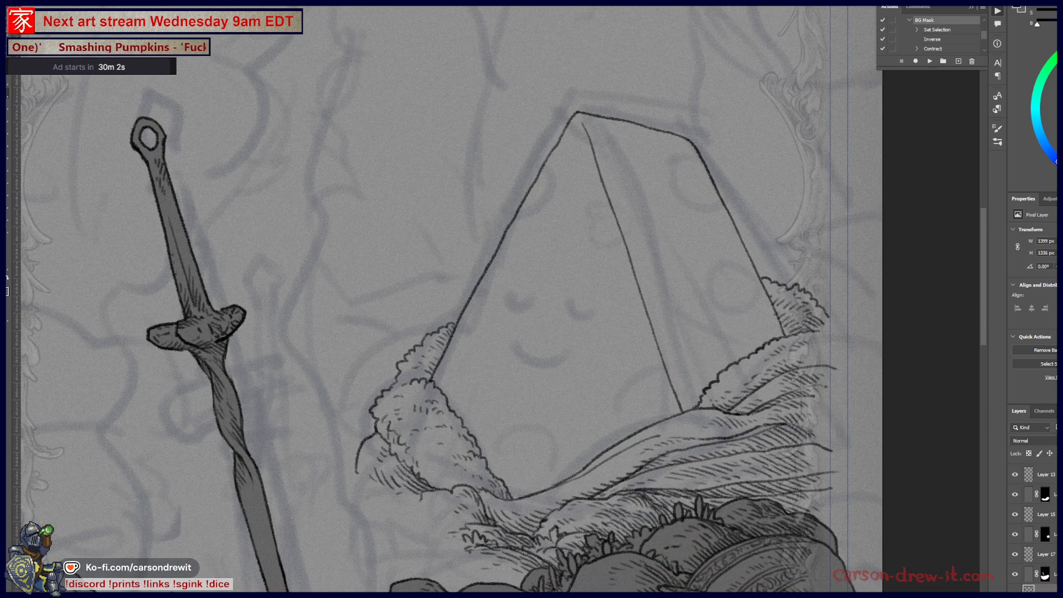
key("super+e")
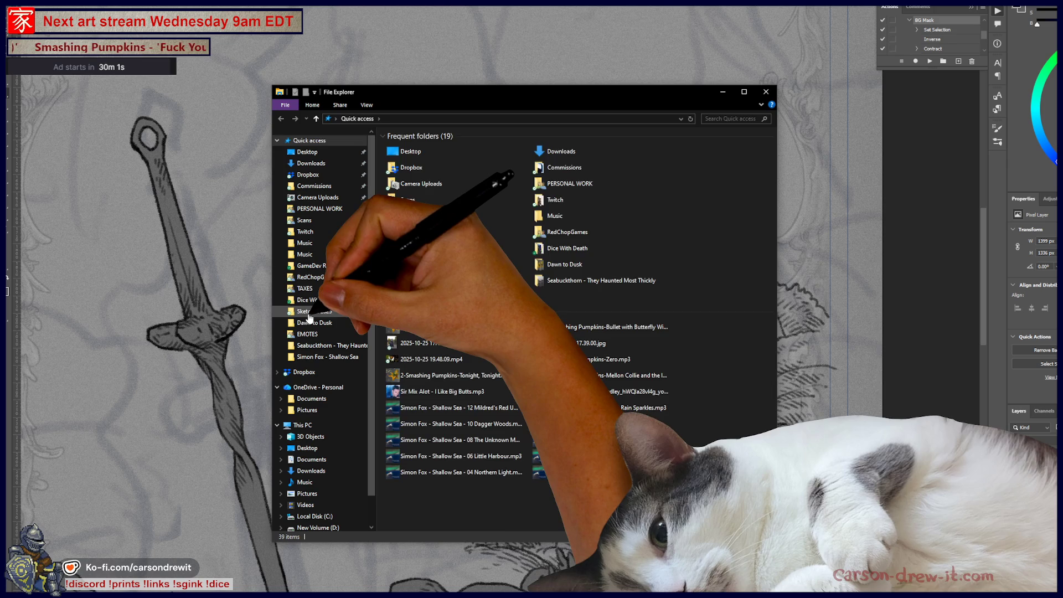
Browse the Sketches 2025 thumbnails and open Daily-108_Jun2_2025sm.png full size
left_click(314, 312)
scroll(751, 332, "down", 10)
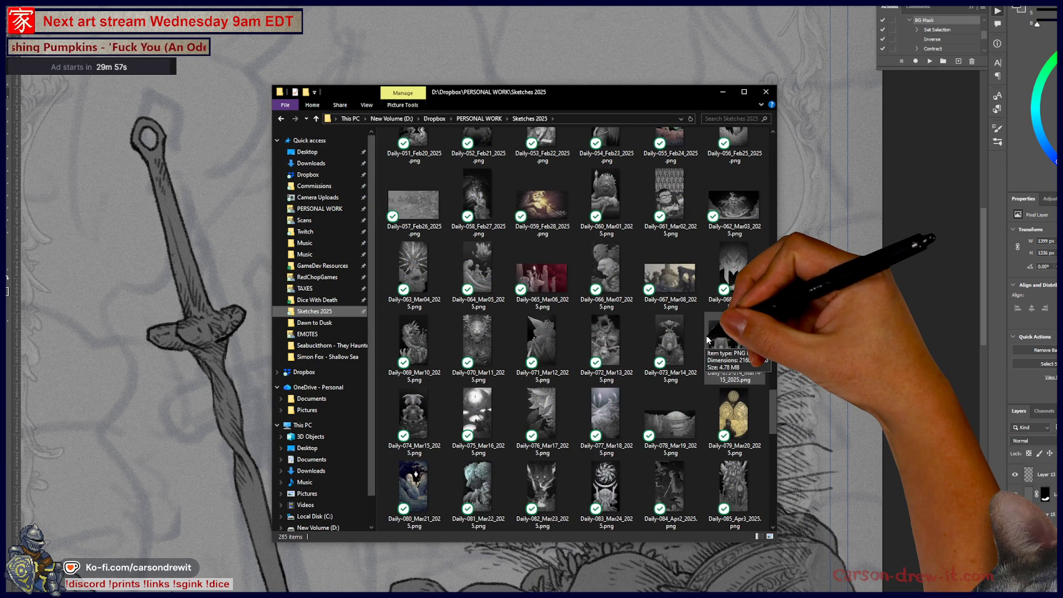
scroll(708, 339, "down", 10)
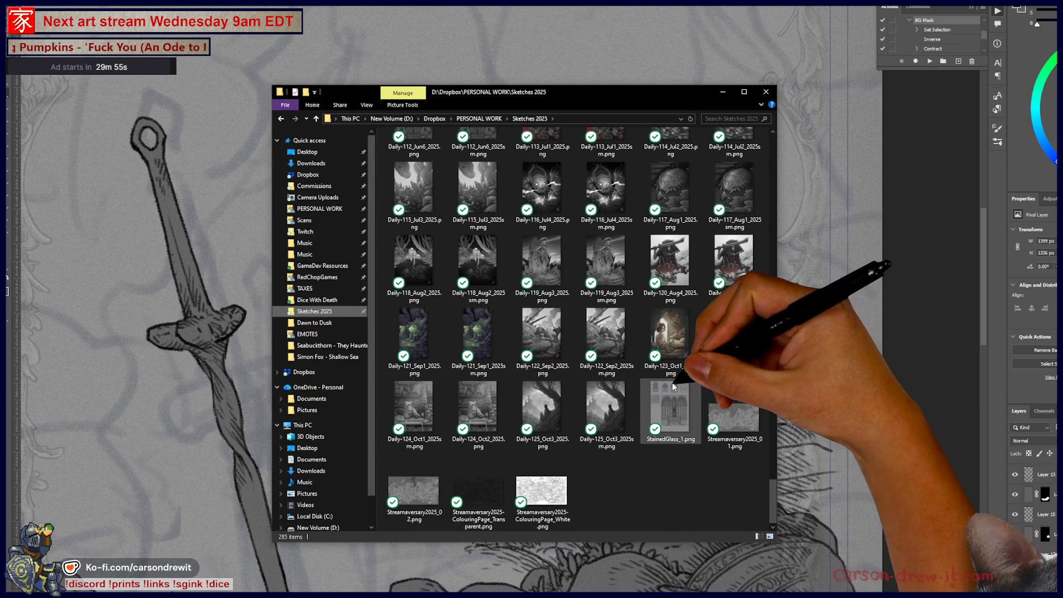
scroll(481, 413, "up", 3)
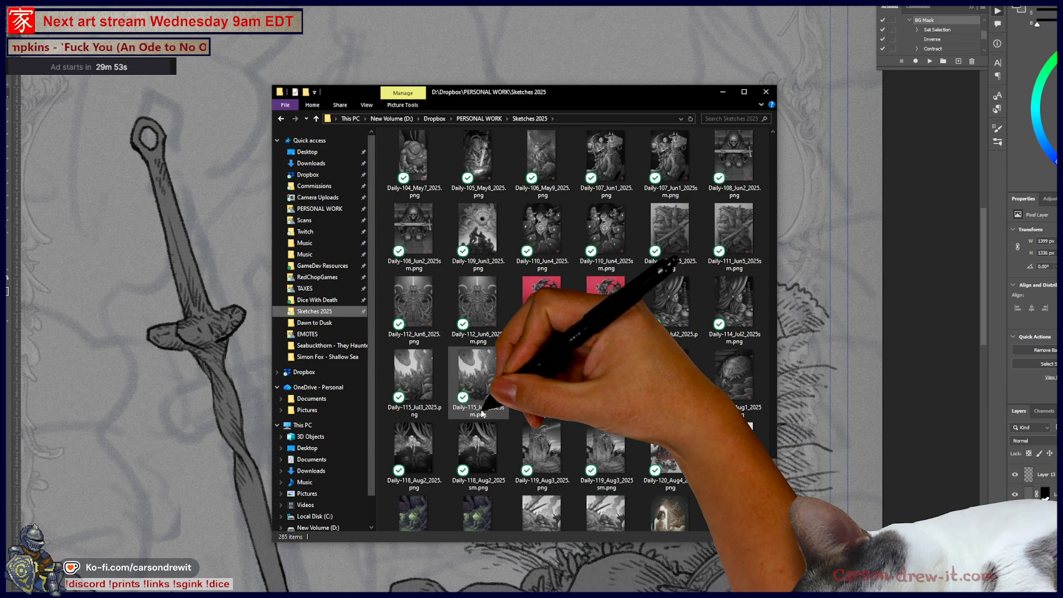
scroll(481, 413, "up", 3)
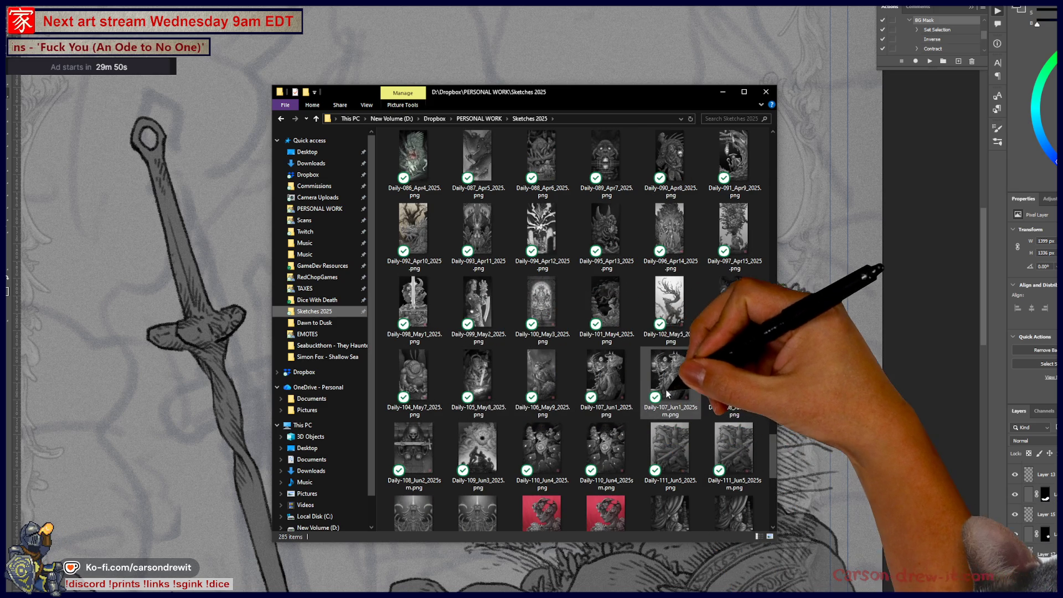
scroll(559, 427, "up", 1)
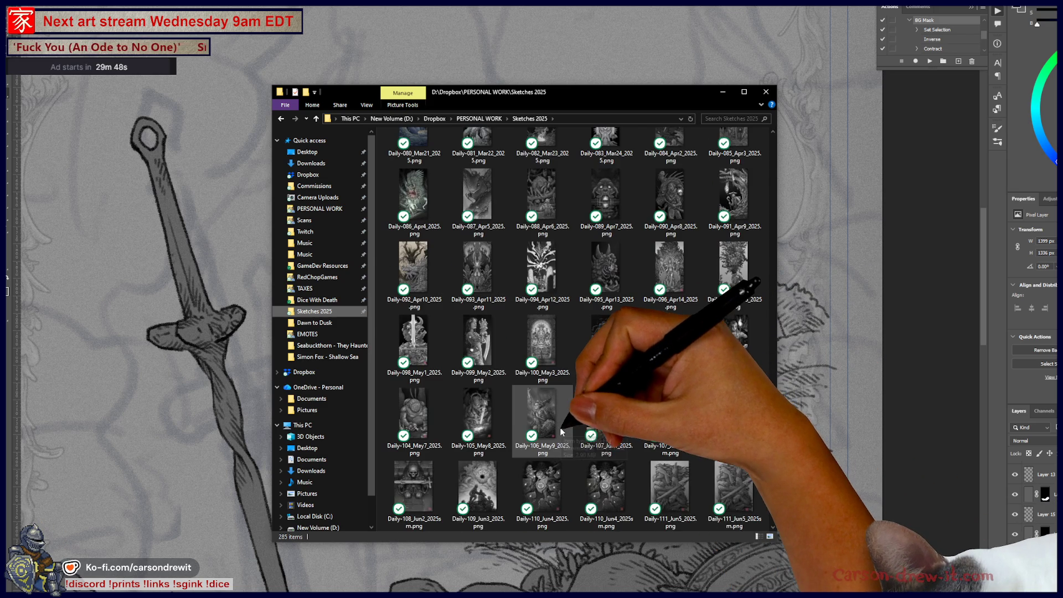
double_click(423, 482)
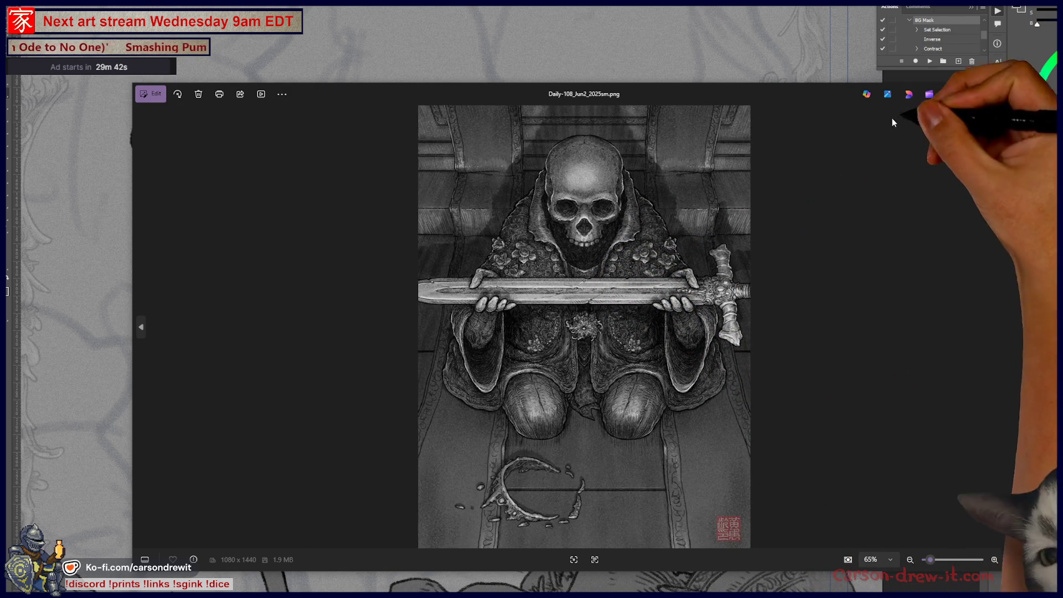
View the Daily-103_May6 and Daily-100_May3_2025.png sketches in Photos, zooming in on them
left_click(1025, 94)
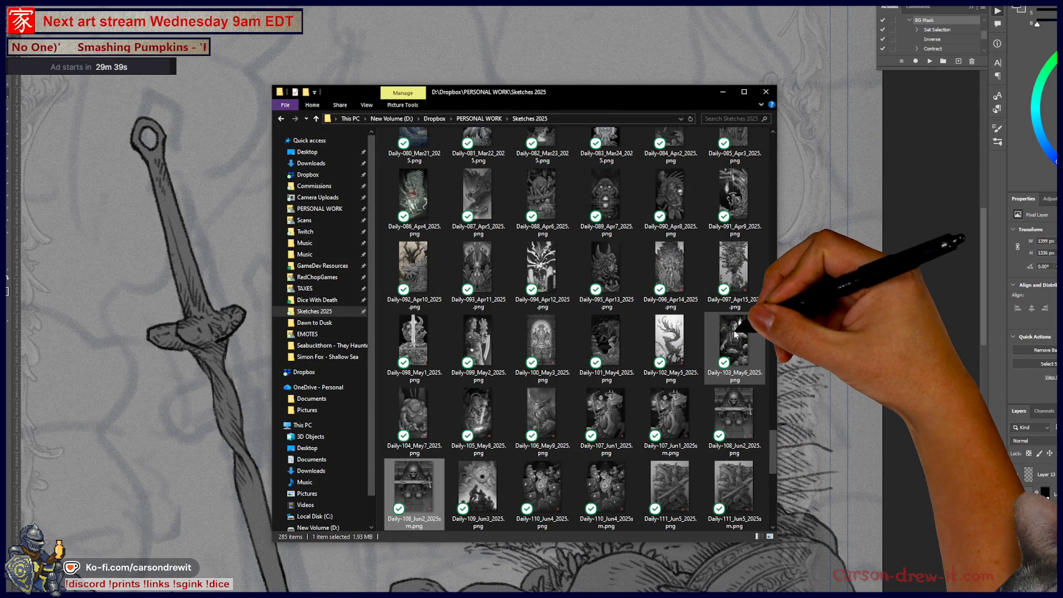
left_click(732, 340)
double_click(732, 339)
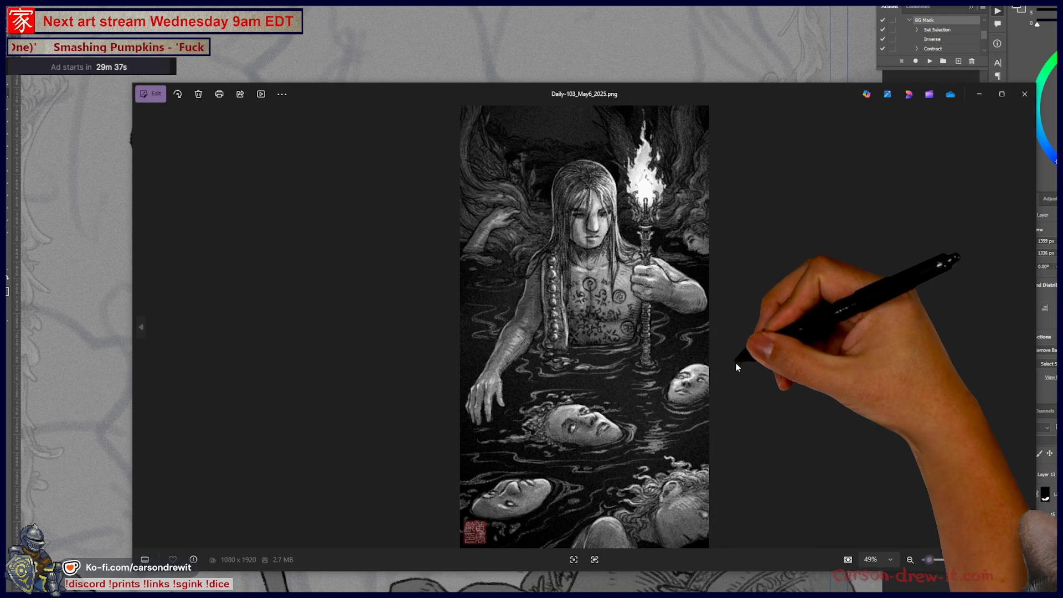
scroll(621, 314, "up", 3)
scroll(621, 314, "down", 2)
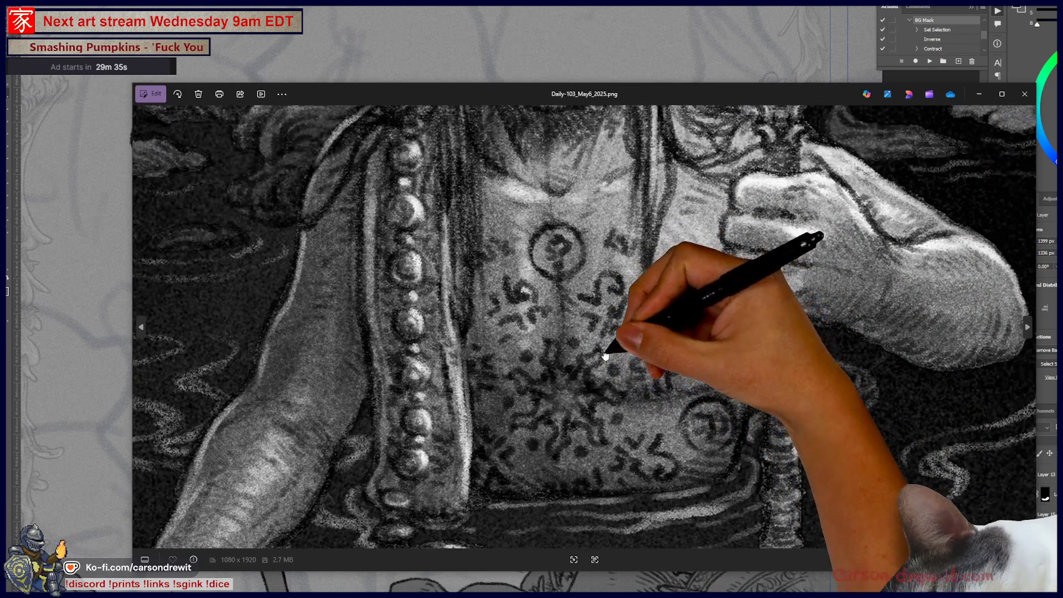
scroll(550, 405, "down", 3)
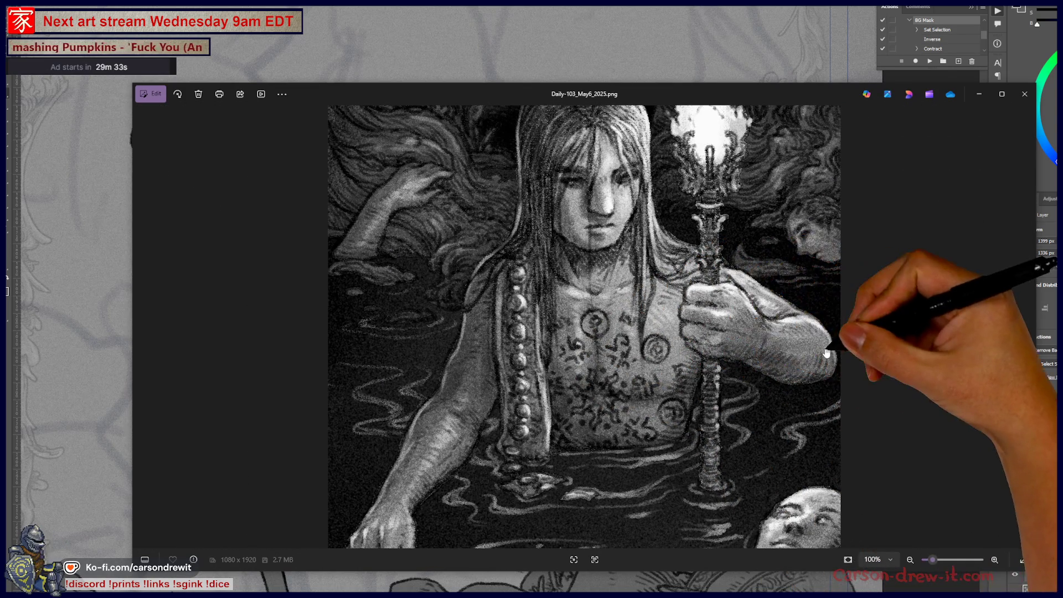
left_click(1026, 98)
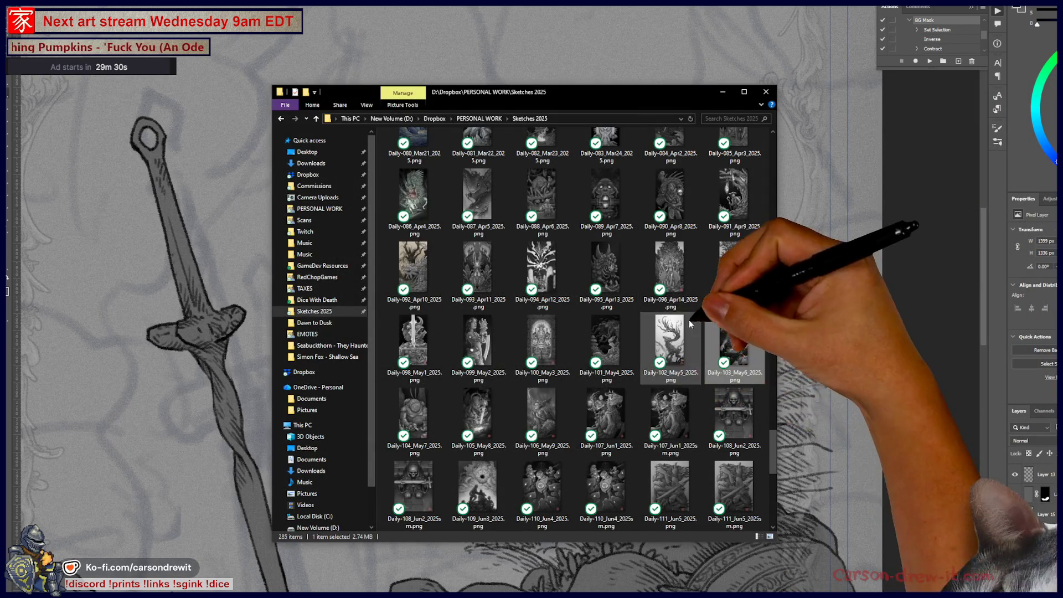
double_click(540, 344)
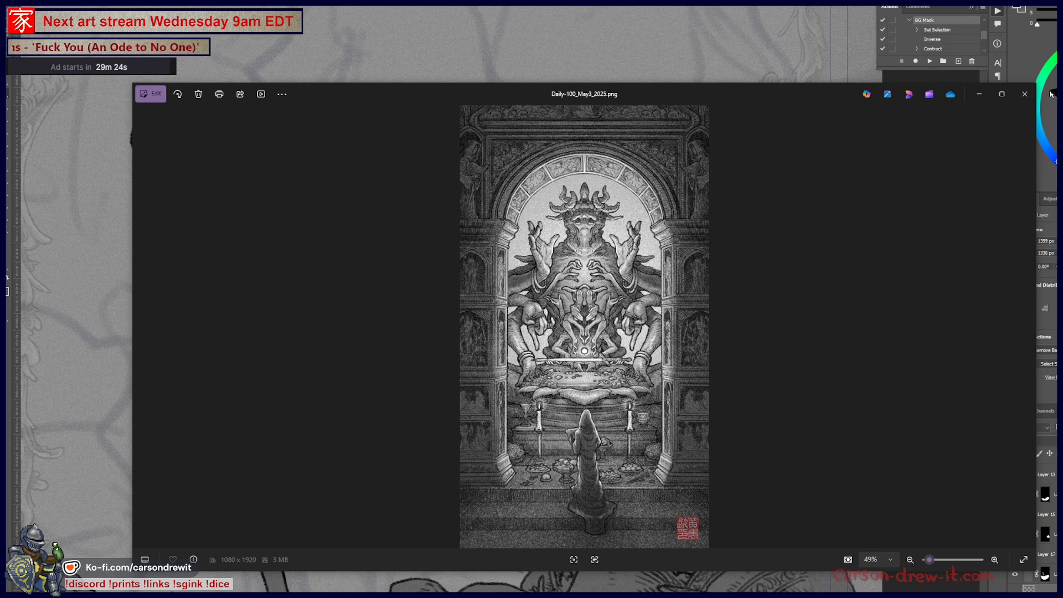
left_click(1025, 94)
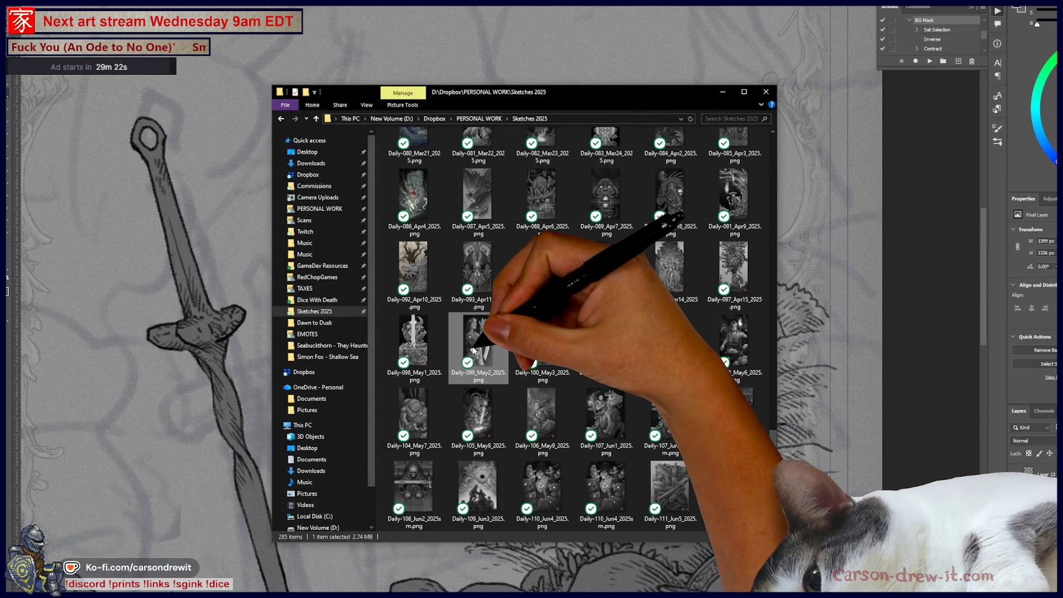
double_click(473, 350)
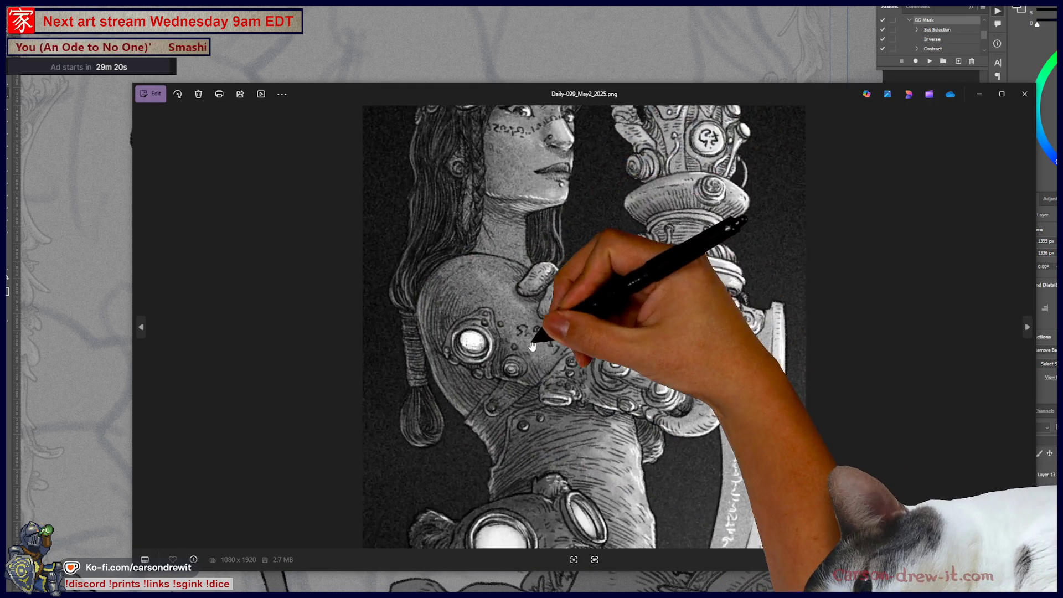
scroll(531, 346, "up", 5)
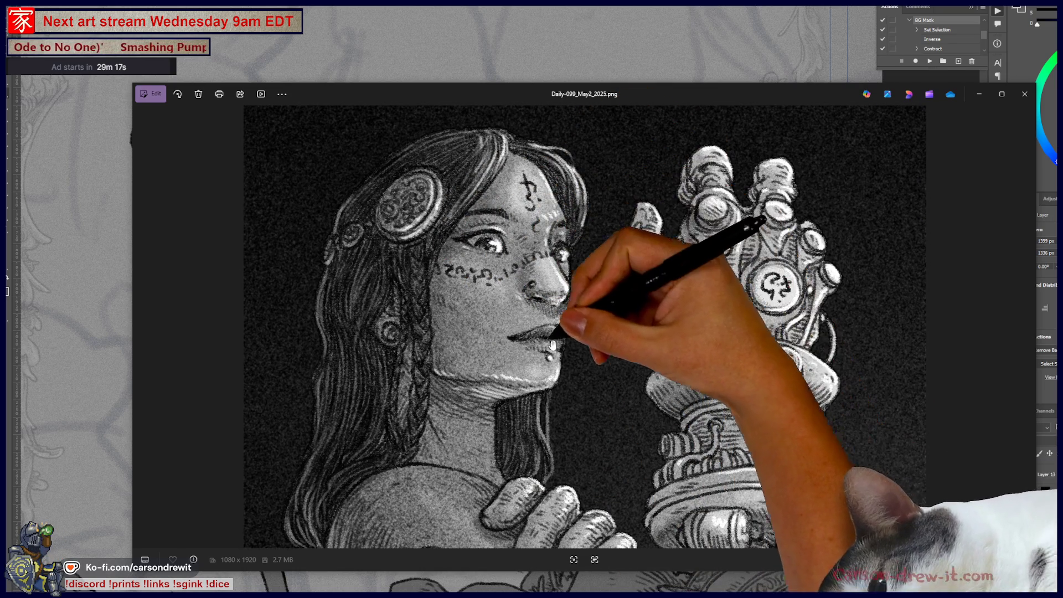
scroll(553, 345, "up", 4)
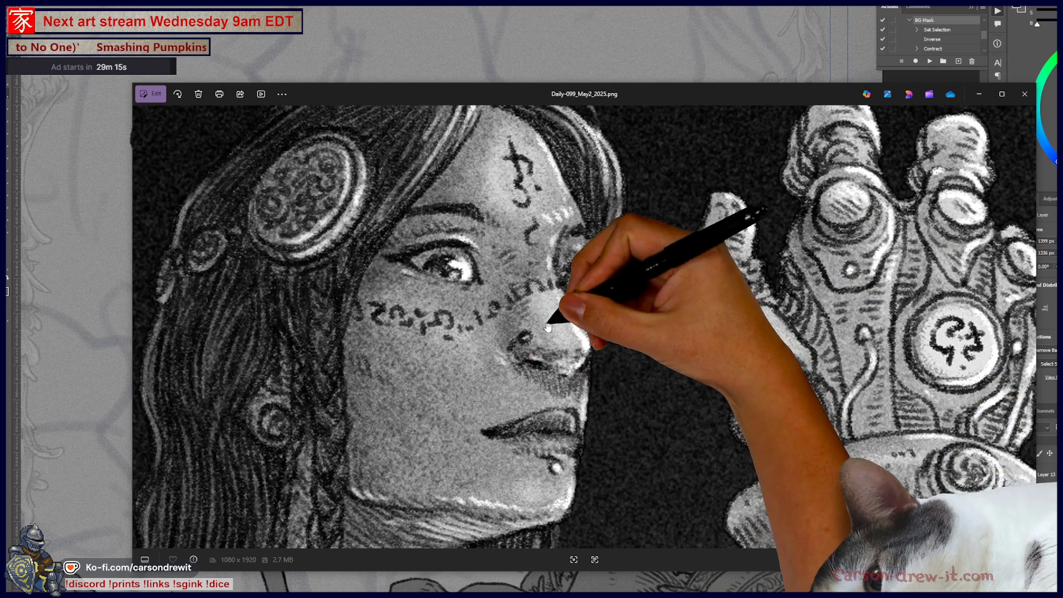
scroll(548, 327, "down", 5)
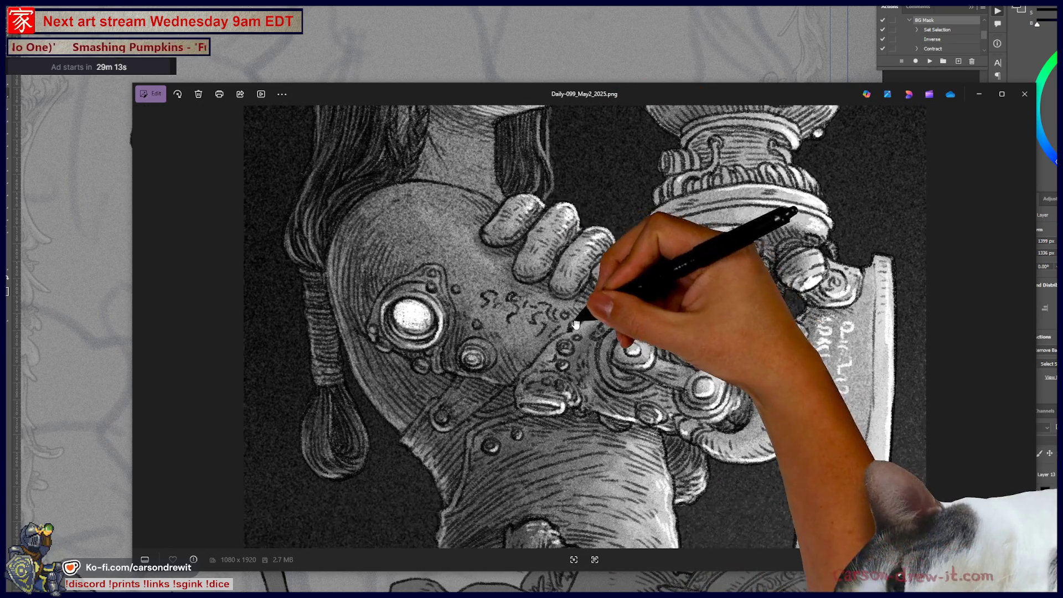
scroll(575, 324, "down", 5)
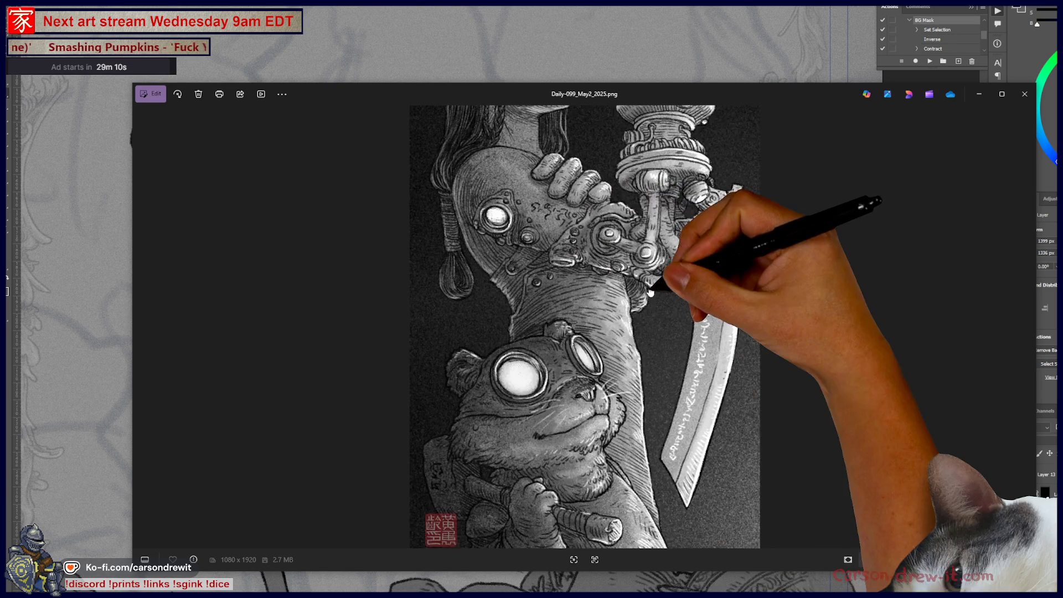
scroll(705, 426, "up", 6)
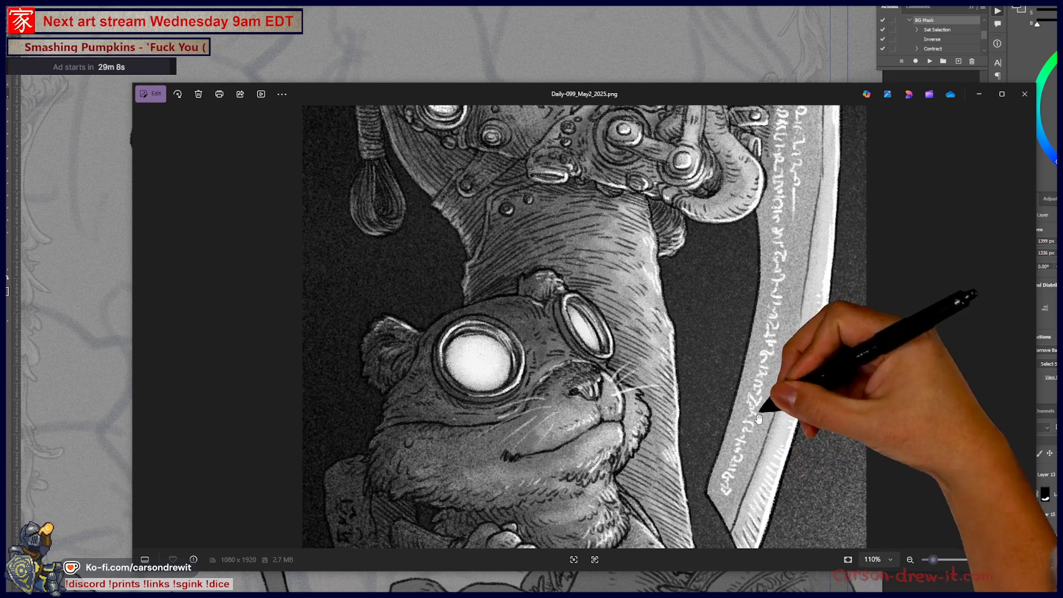
scroll(788, 227, "up", 1)
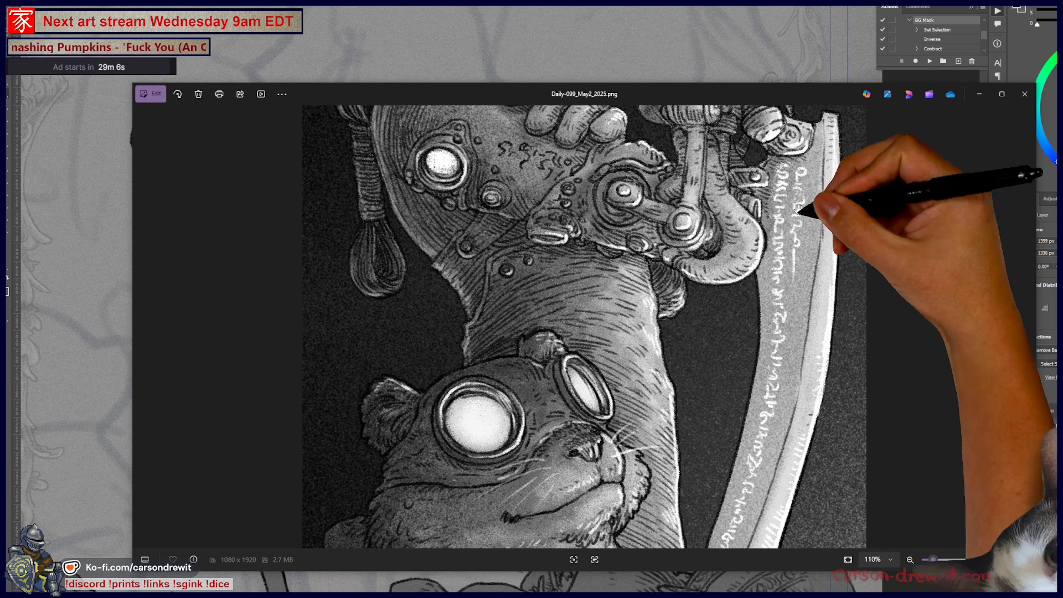
scroll(776, 323, "down", 2)
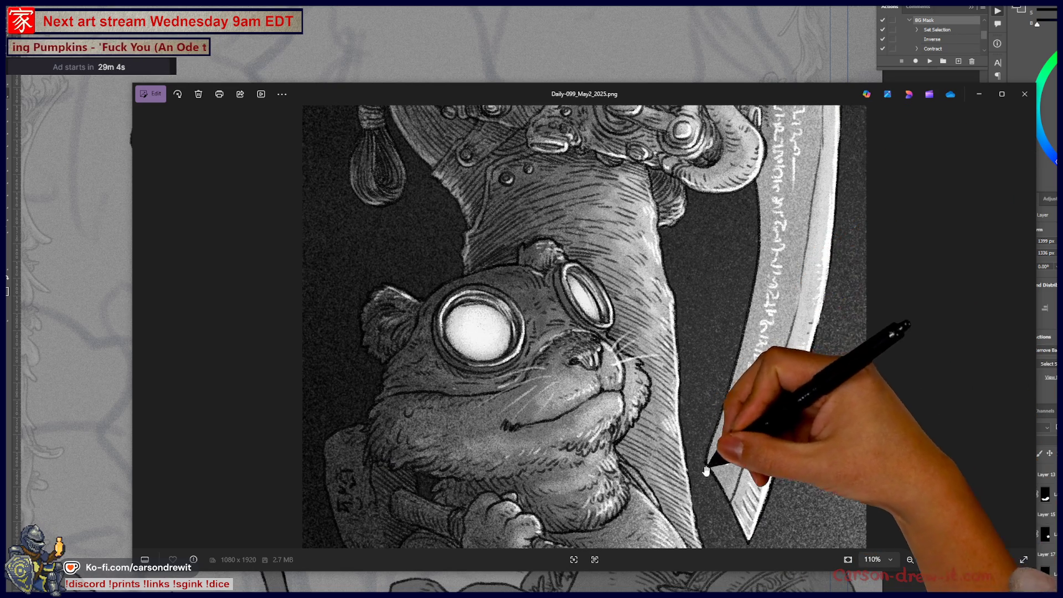
scroll(754, 417, "up", 2)
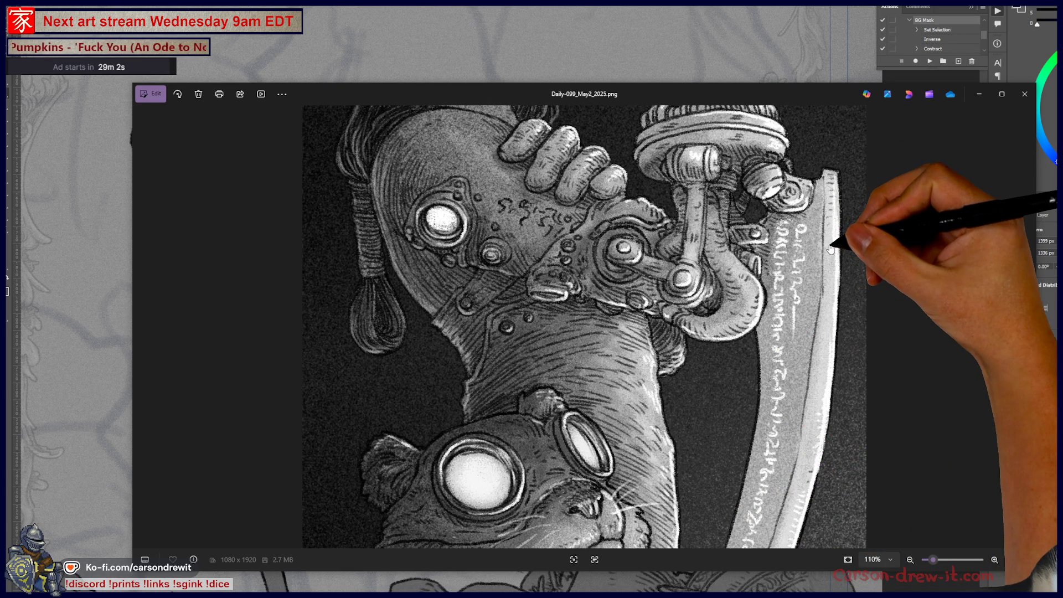
scroll(814, 332, "down", 2)
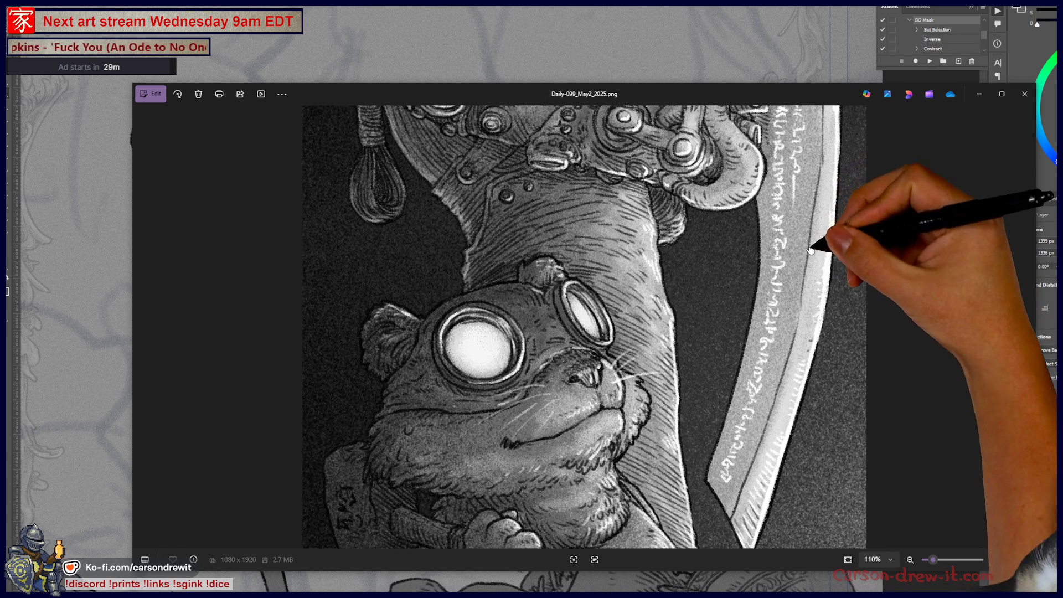
left_click_drag(820, 328, 817, 433)
key("Escape")
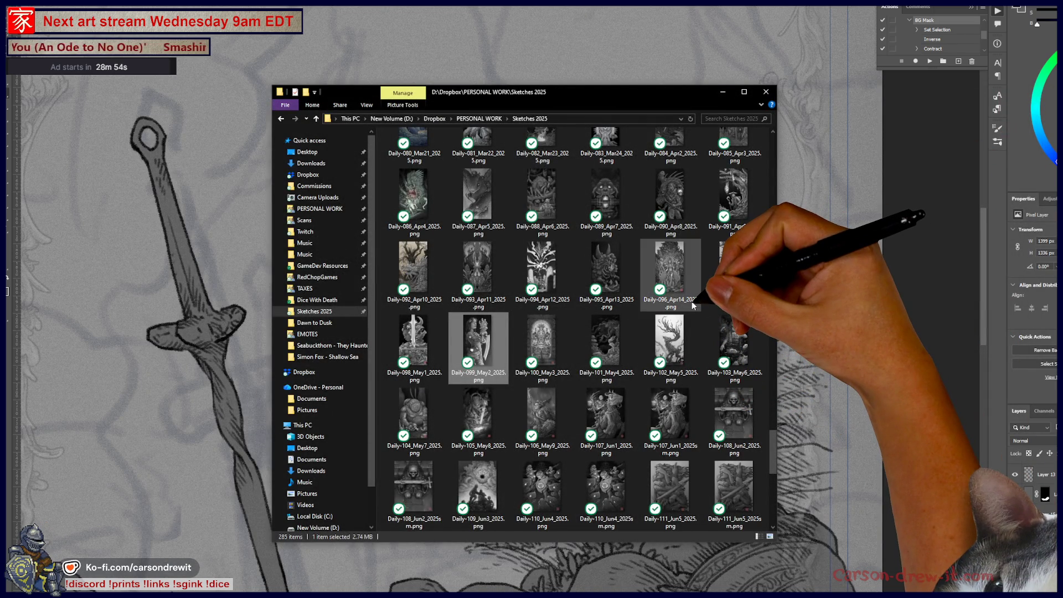
Scroll the Sketches 2025 folder and open Daily-119_Aug3_2025.png
scroll(666, 312, "up", 3)
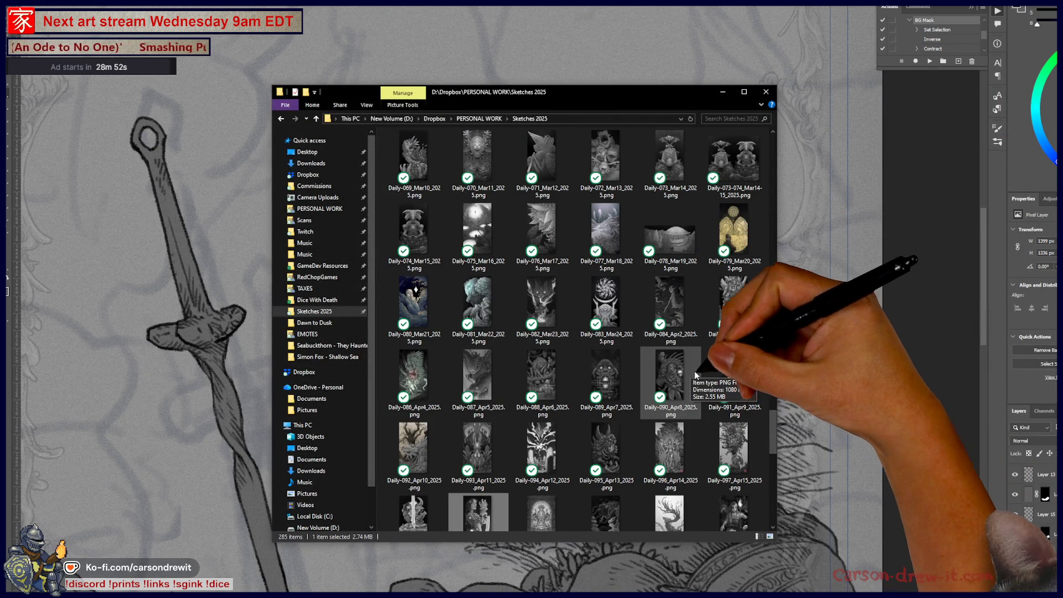
scroll(733, 349, "down", 10)
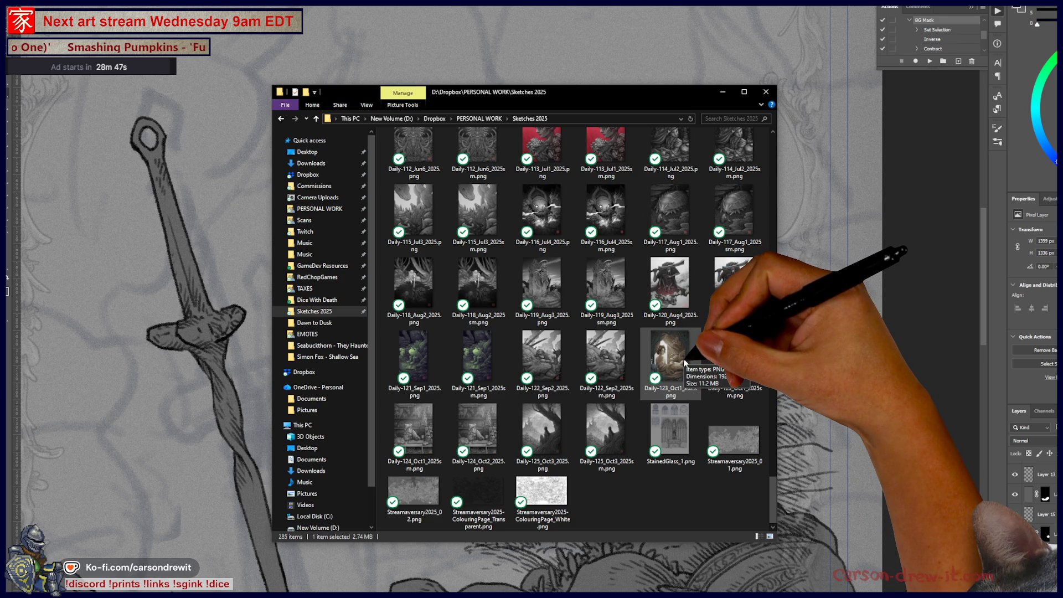
left_click(543, 287)
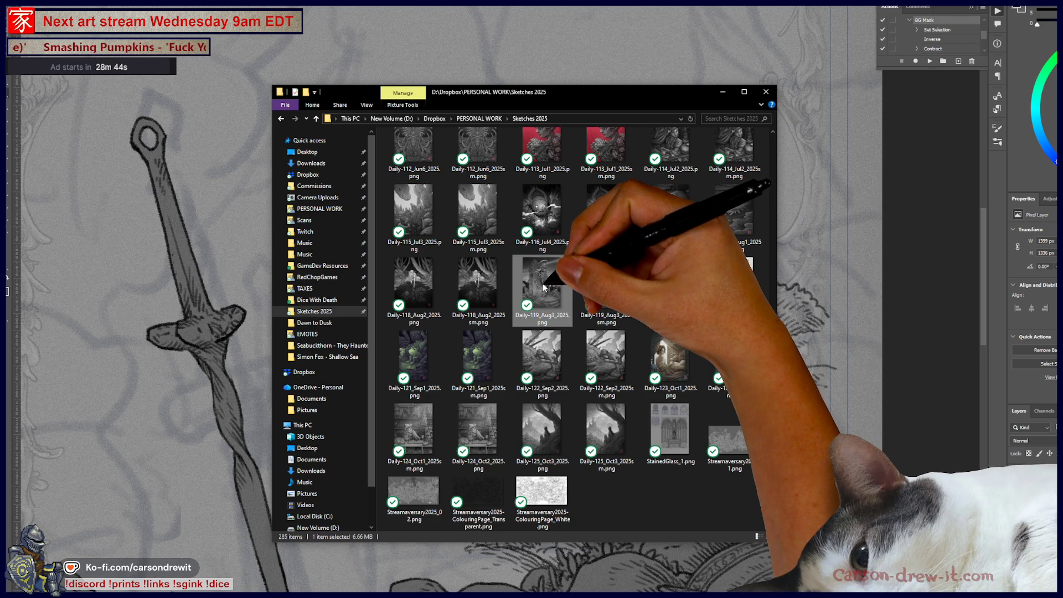
double_click(557, 291)
Zoom and pan across Daily-119_Aug3_2025.png to study the kneeling figure, reaching hands, skull creature and tablets
scroll(540, 347, "up", 5)
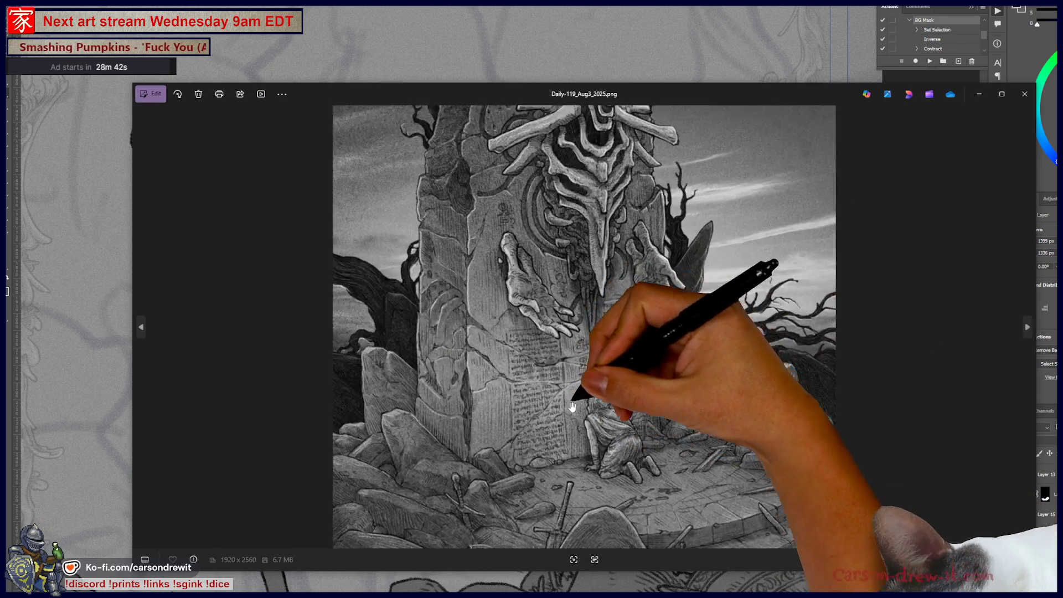
scroll(575, 365, "down", 3)
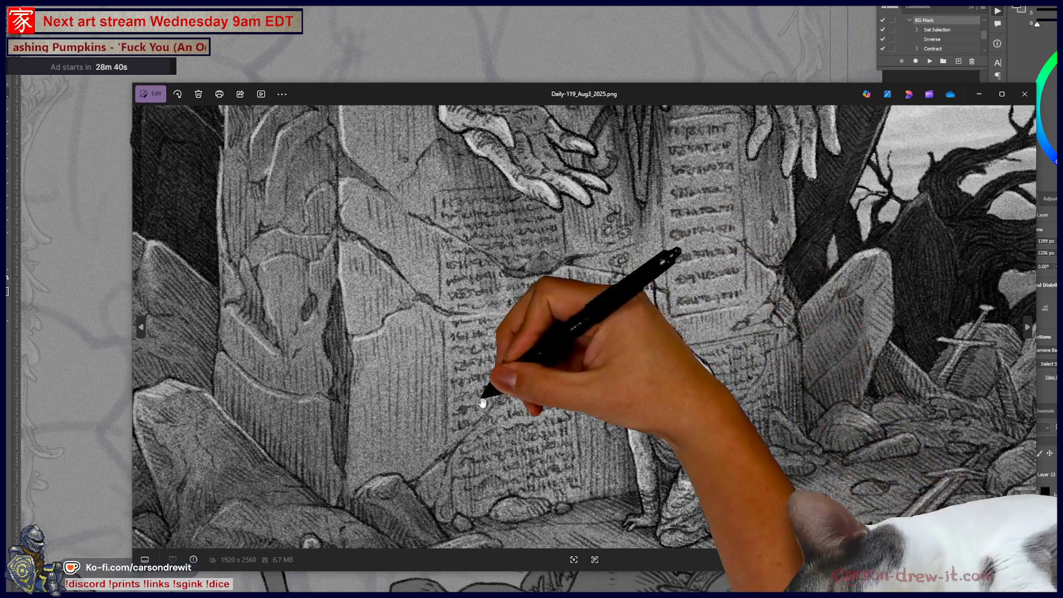
scroll(659, 353, "up", 4)
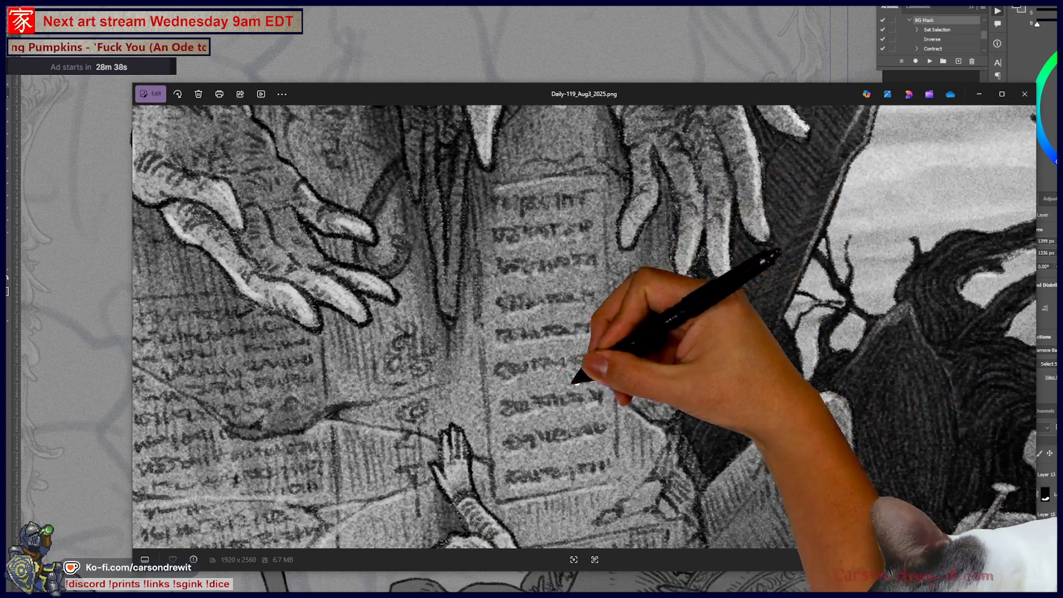
scroll(555, 414, "down", 3)
left_click_drag(535, 451, 653, 439)
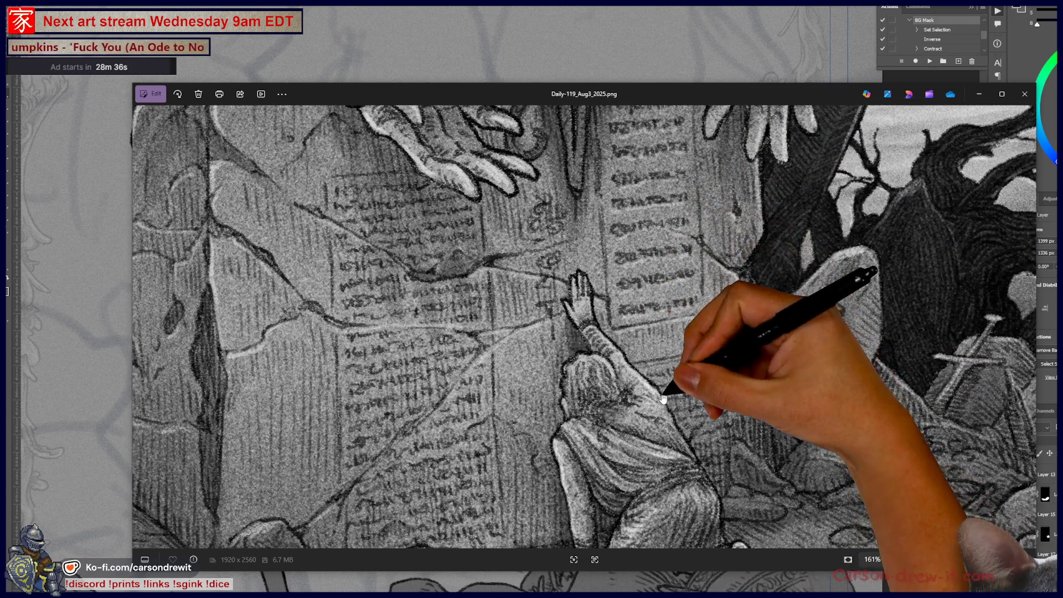
scroll(676, 463, "up", 2)
left_click_drag(722, 296, 688, 356)
mouse_move(692, 266)
left_mouse_down()
mouse_move(700, 379)
mouse_move(685, 434)
mouse_move(705, 349)
left_mouse_up()
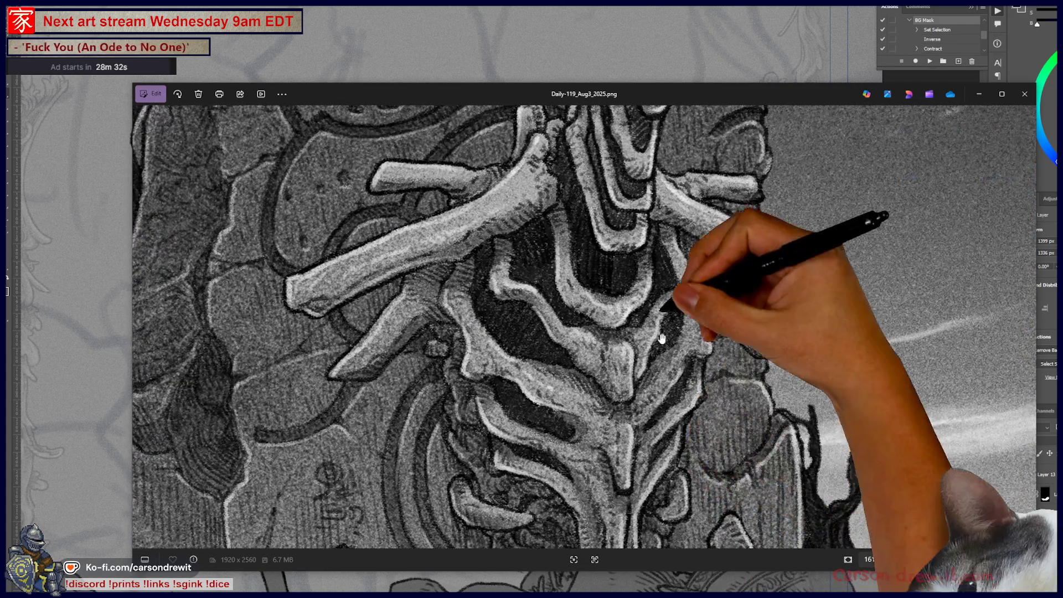
left_click_drag(671, 301, 659, 434)
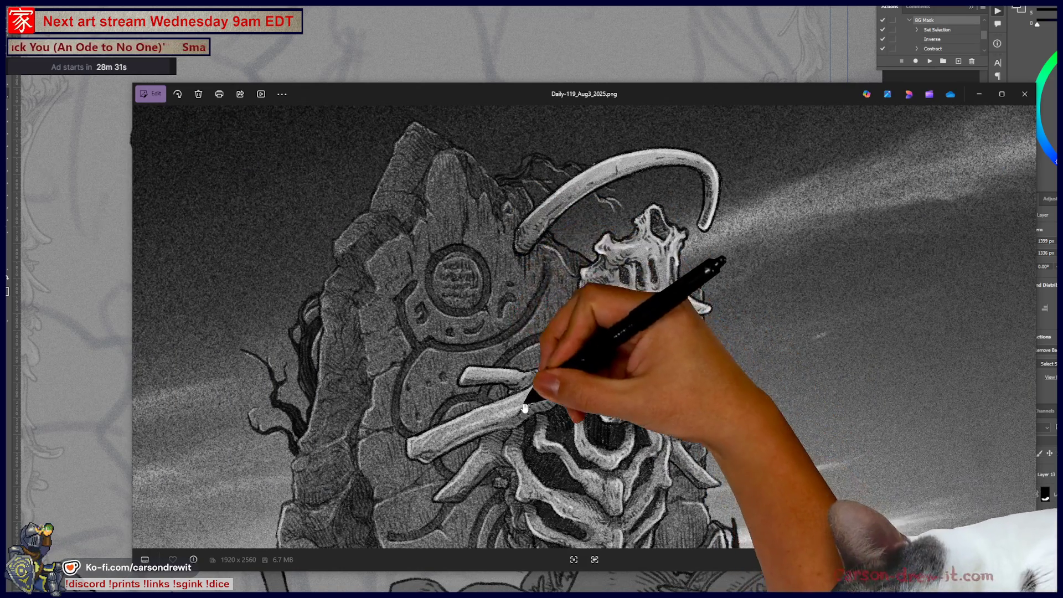
left_click_drag(541, 380, 587, 100)
scroll(584, 199, "up", 4)
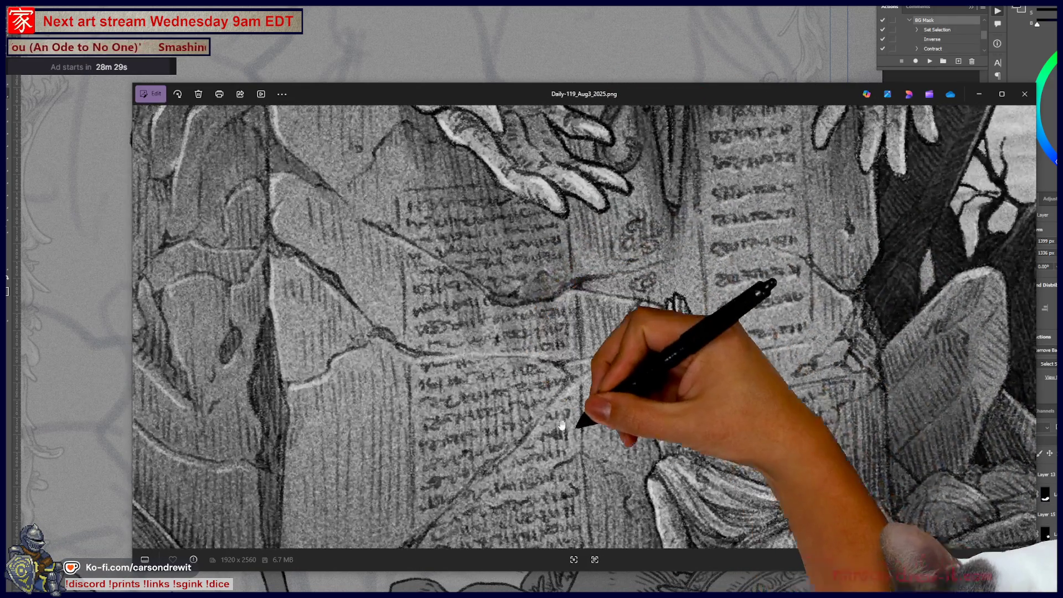